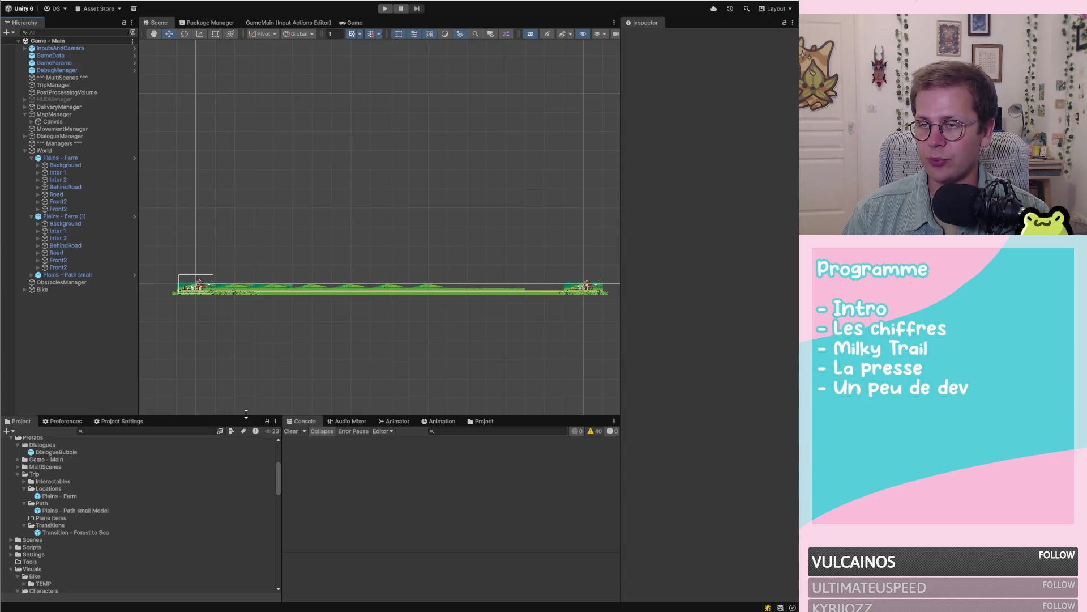
Step: Select World in the Hierarchy and follow its script reference to World.cs
scroll(272, 294, down, 2)
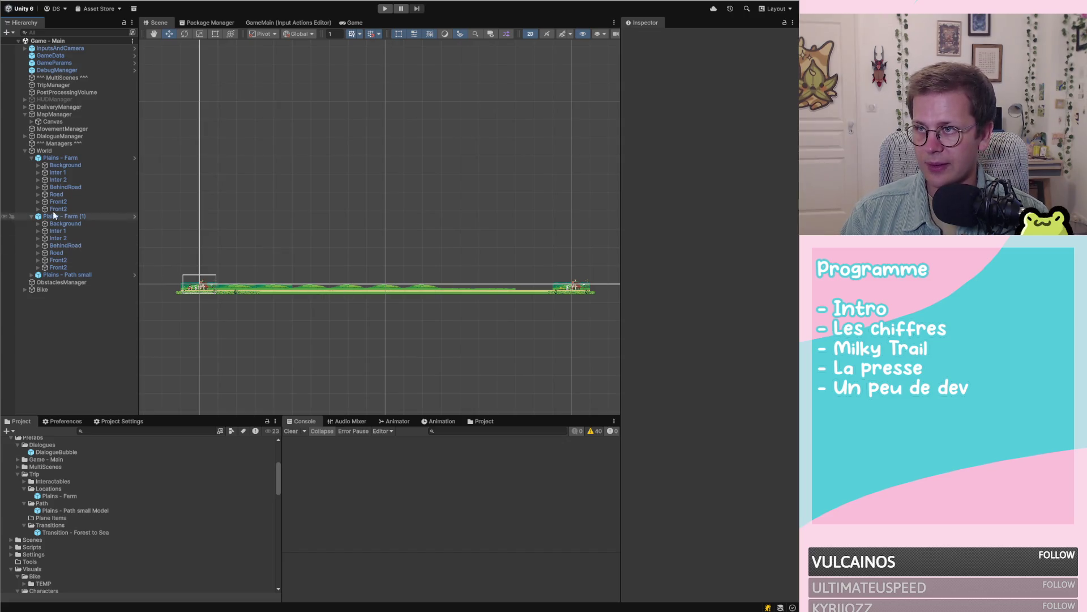
click(71, 150)
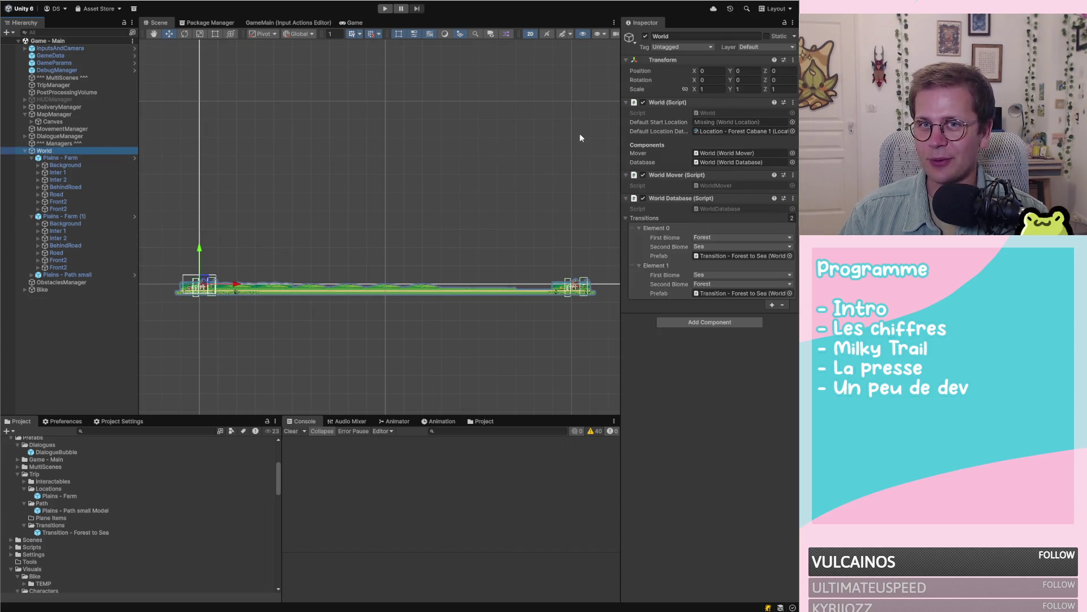
click(721, 111)
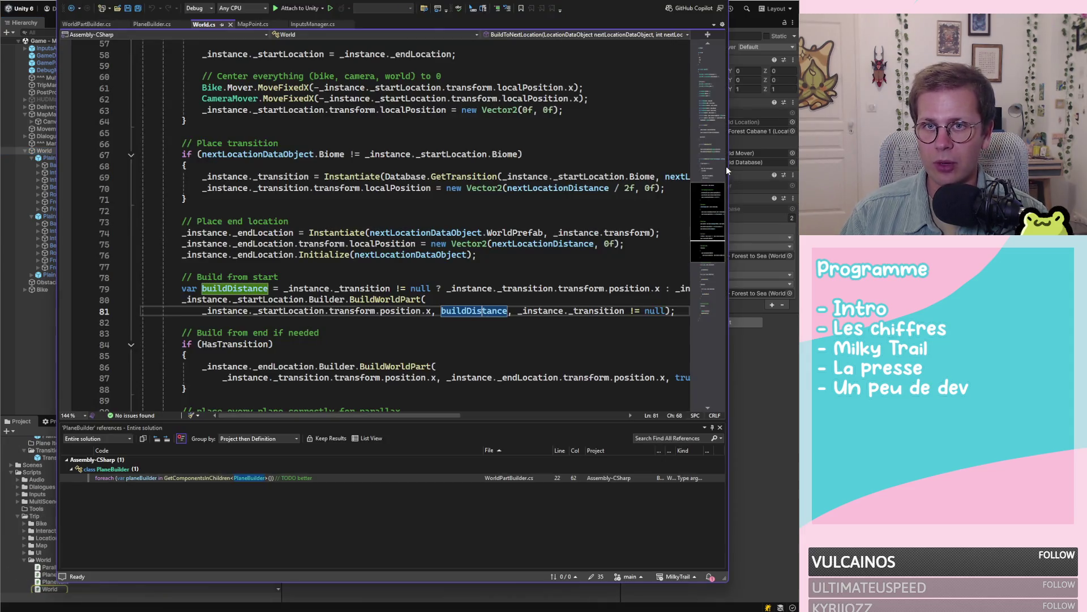
Step: Read BuildToNextLocation and its nextLocationDataObject and nextLocationDistance parameters
scroll(555, 174, up, 2)
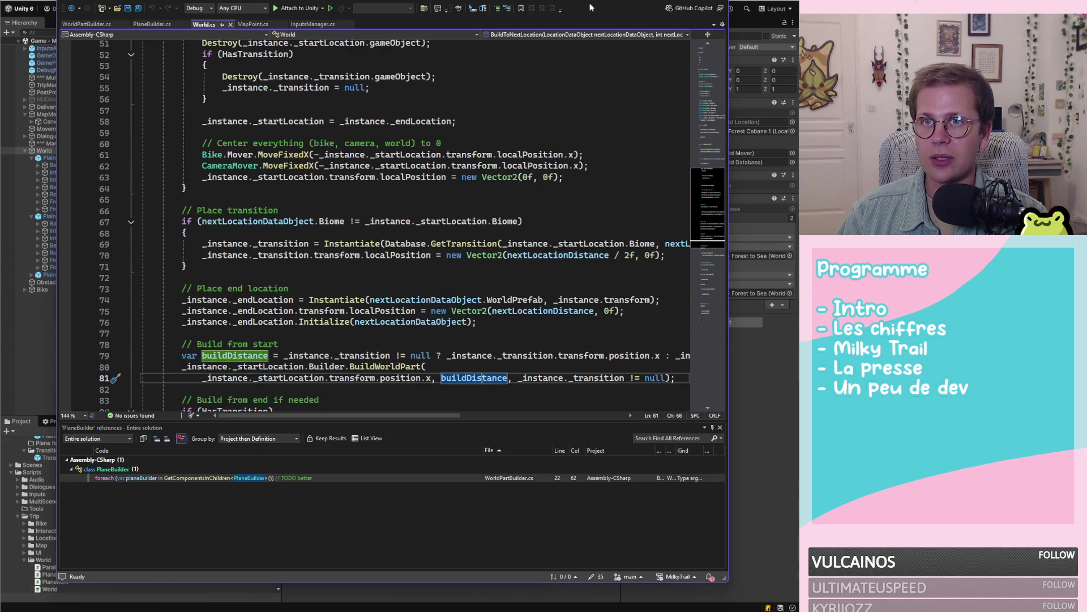
scroll(406, 247, down, 4)
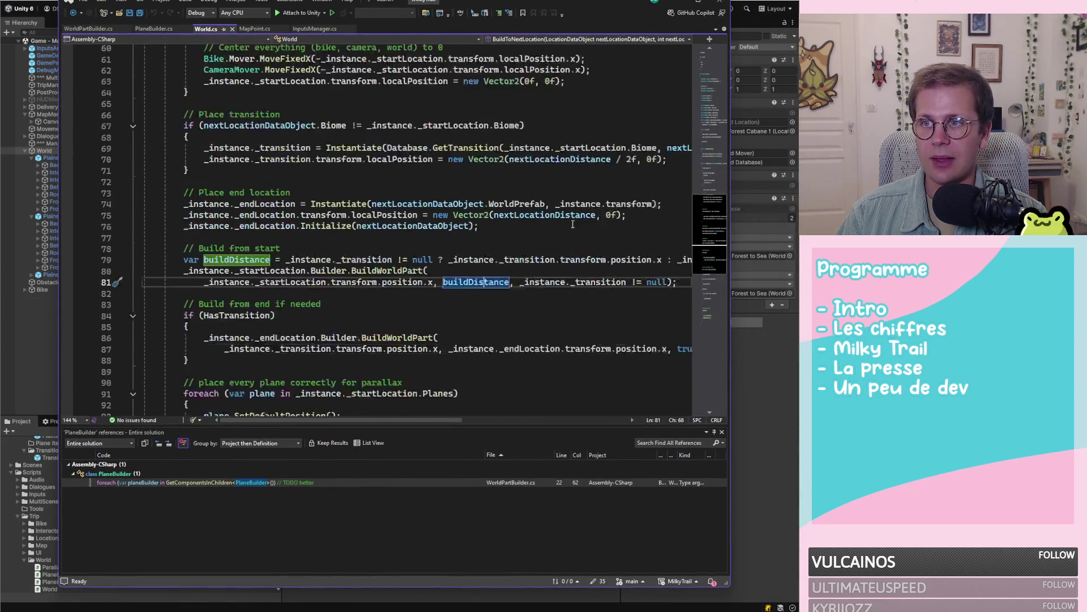
ctrl+scroll(406, 246, down, 2)
scroll(441, 247, up, 8)
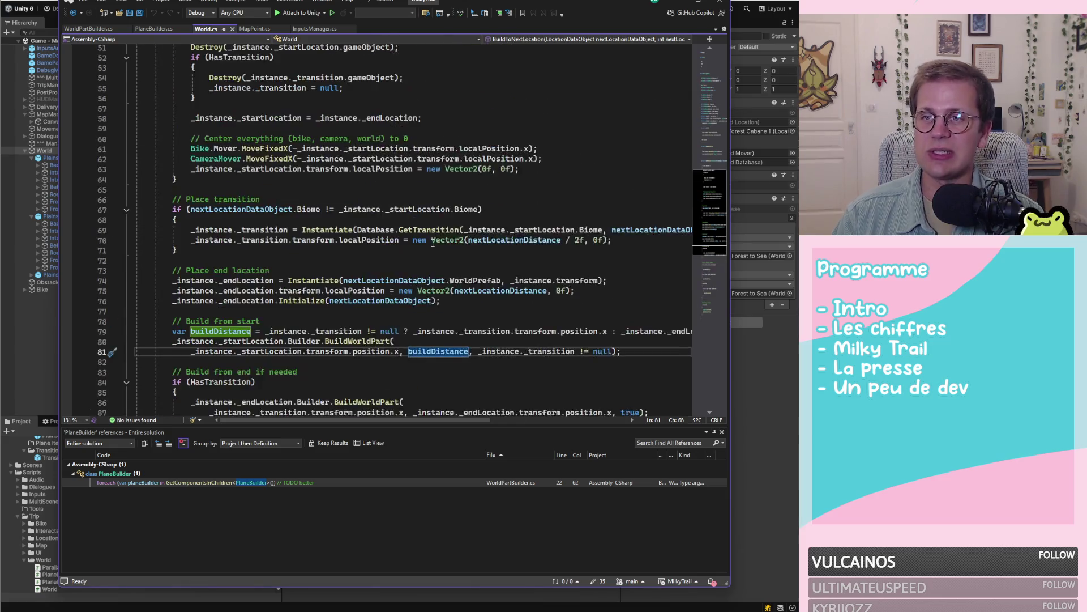
scroll(441, 247, up, 3)
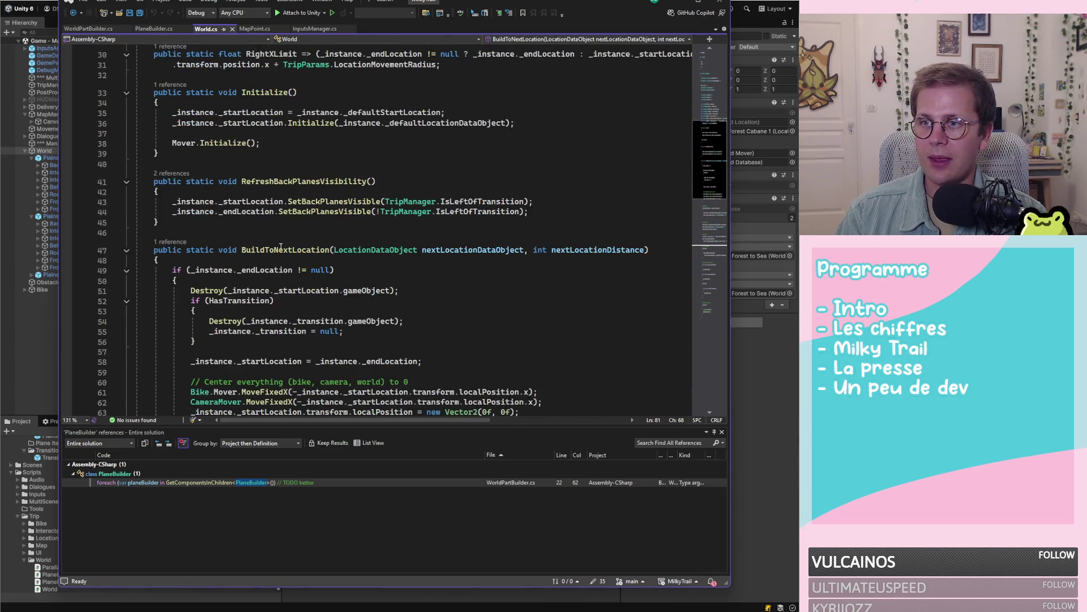
click(300, 249)
double_click(300, 250)
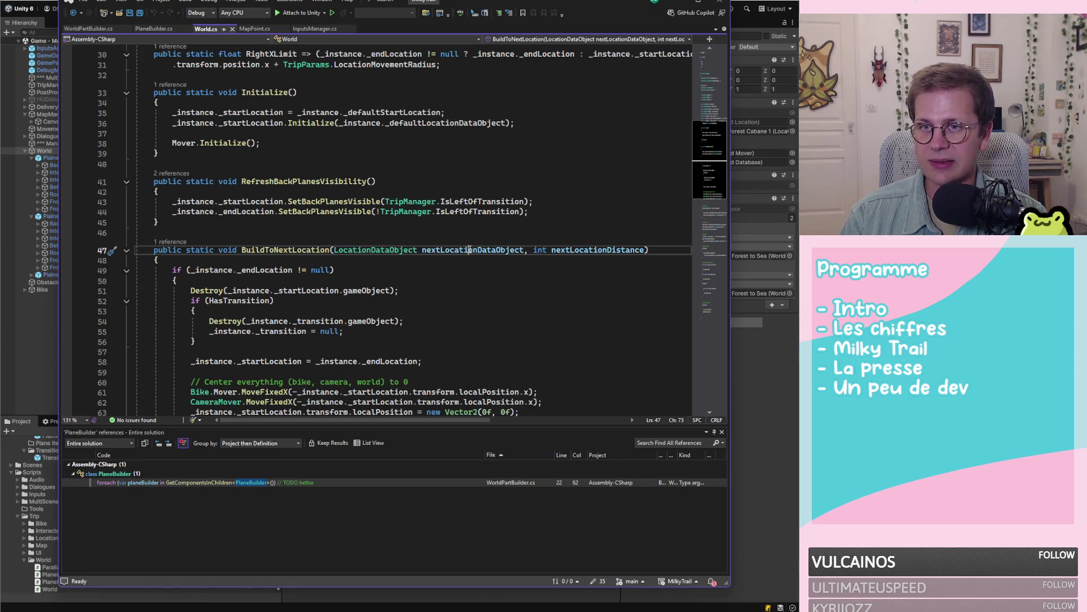
double_click(454, 250)
double_click(594, 249)
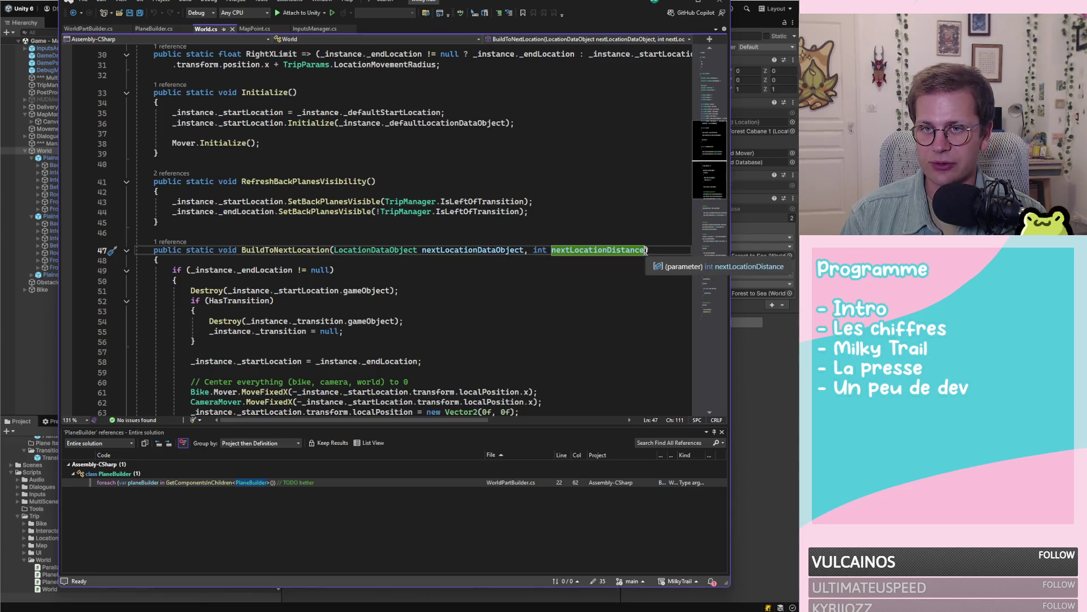
double_click(478, 250)
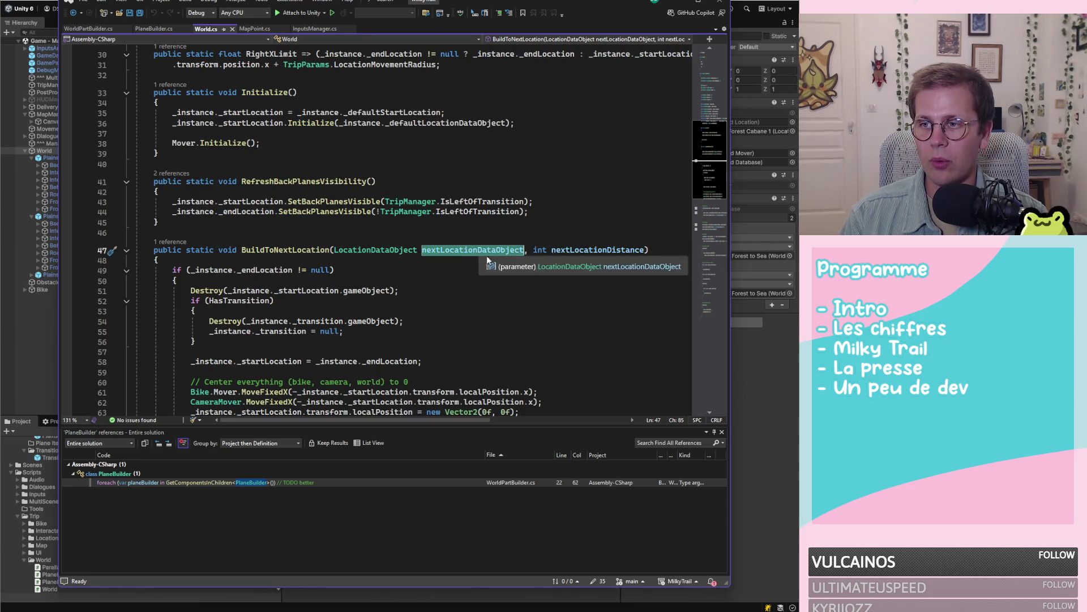
scroll(509, 276, down, 4)
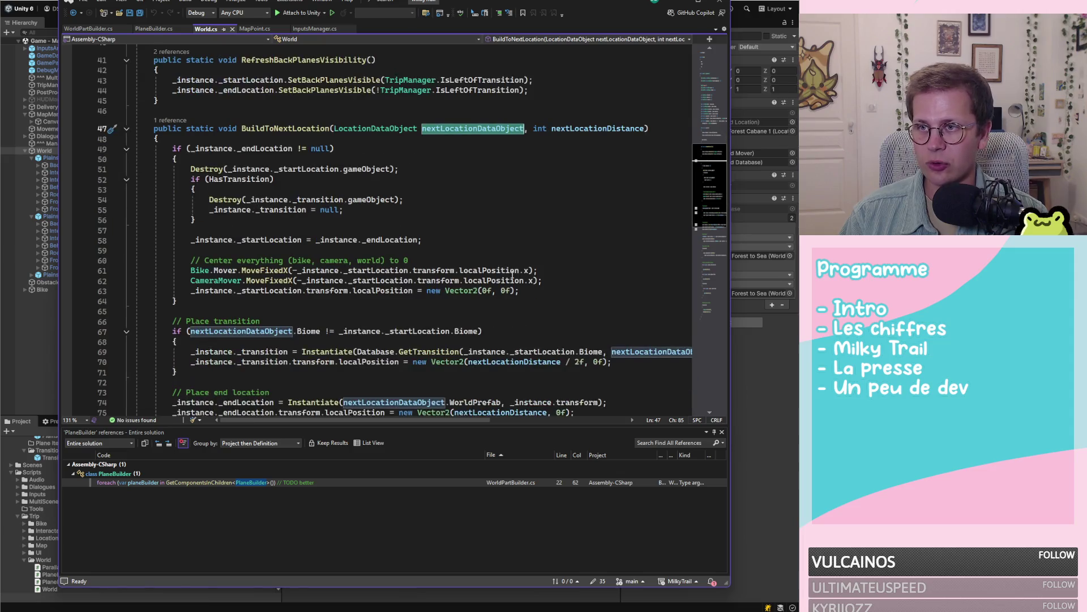
scroll(472, 221, down, 2)
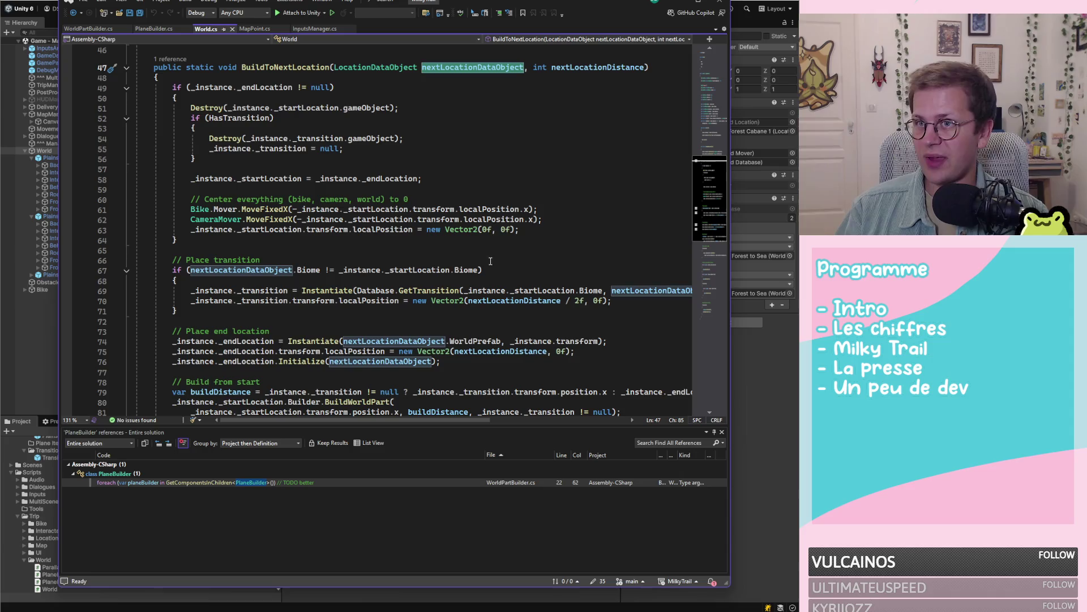
scroll(495, 225, up, 2)
scroll(504, 223, up, 2)
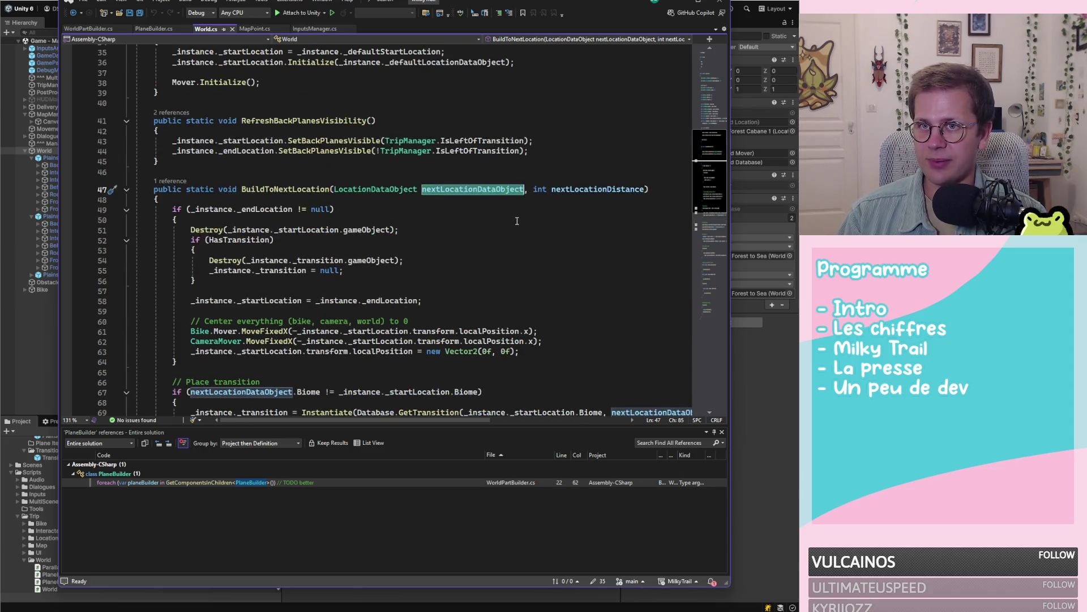
Step: Delete the int nextLocationDistance parameter, undo the deletion, and return to Unity
click(594, 192)
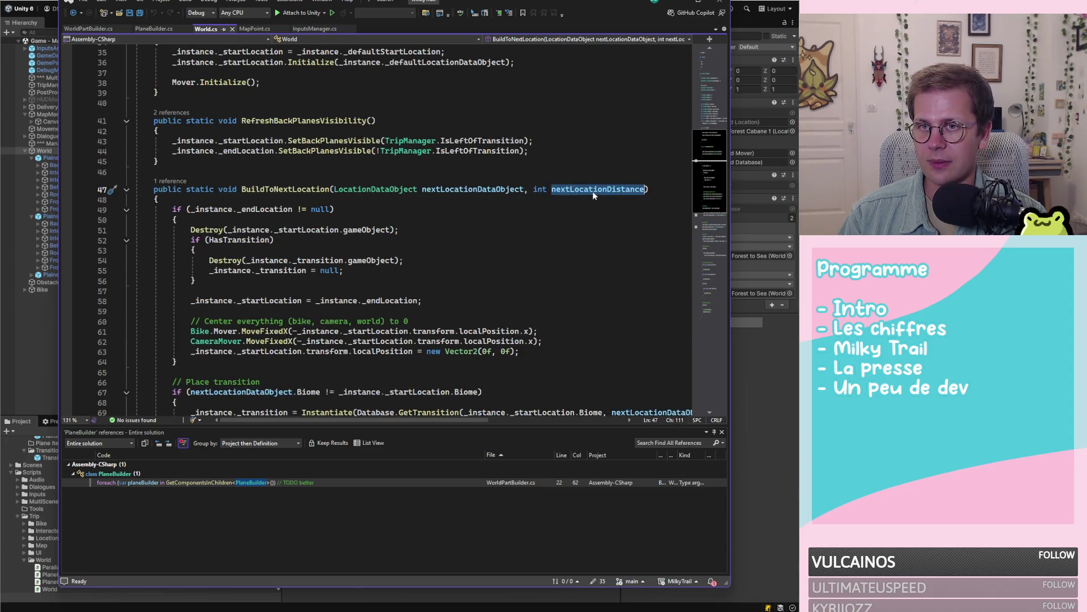
double_click(473, 190)
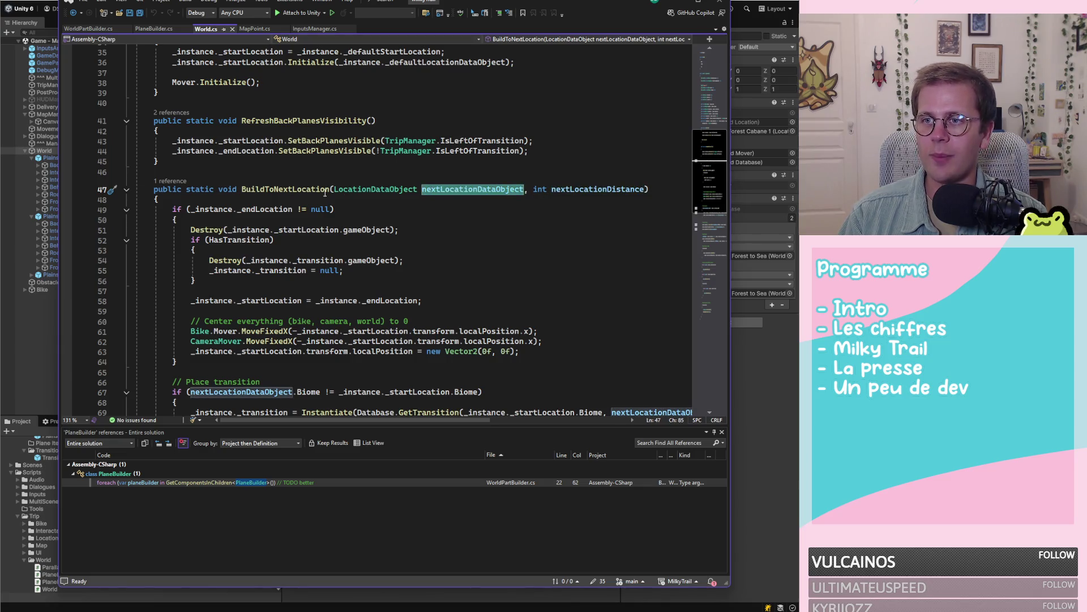
double_click(376, 190)
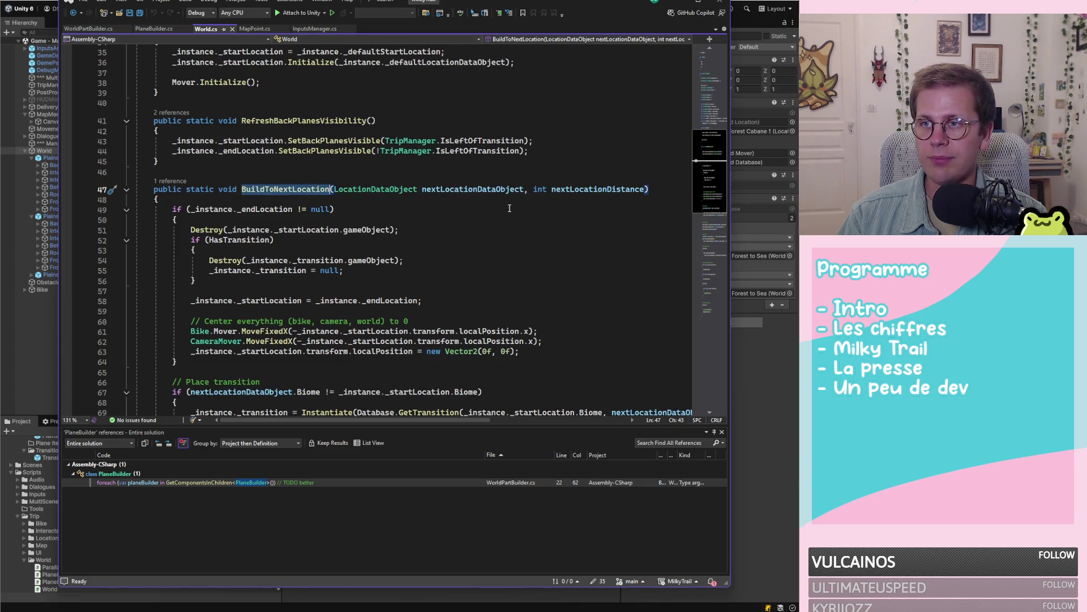
drag(530, 190, 644, 189)
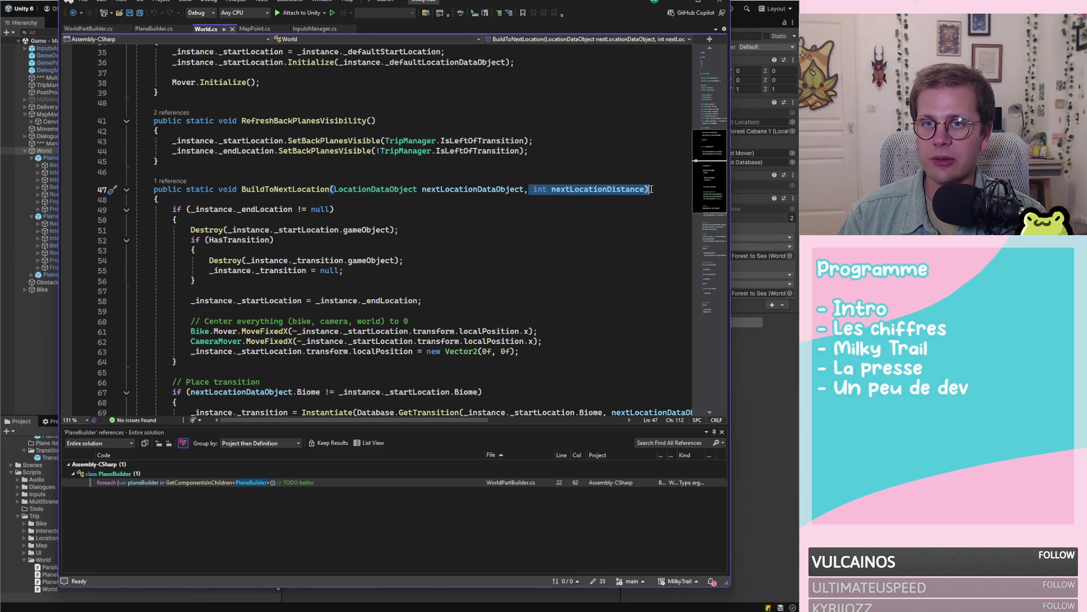
key(BackSpace)
text(g)
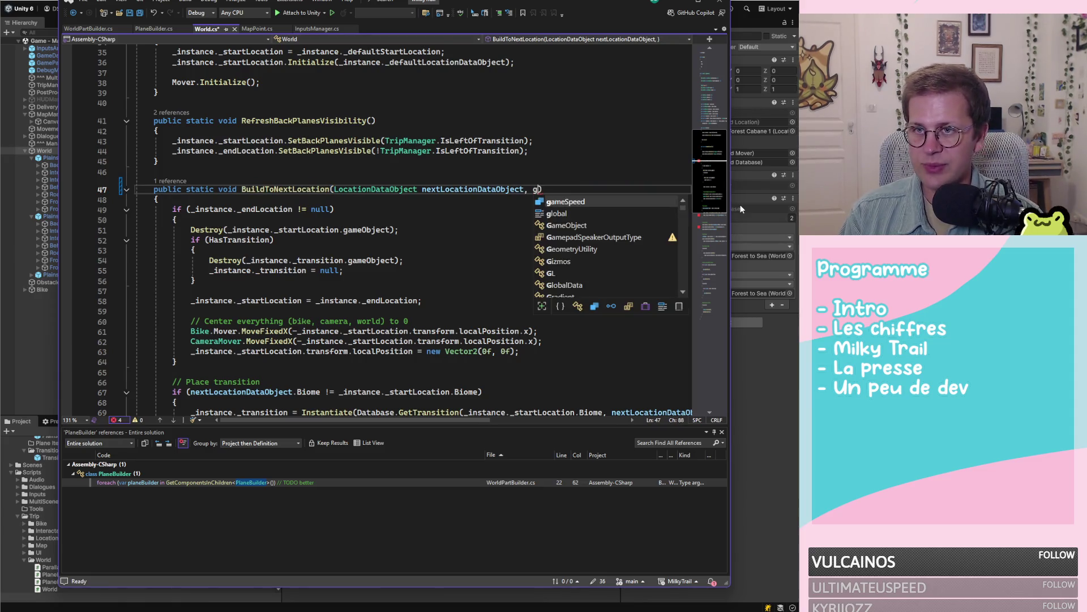
key(ctrl+z)
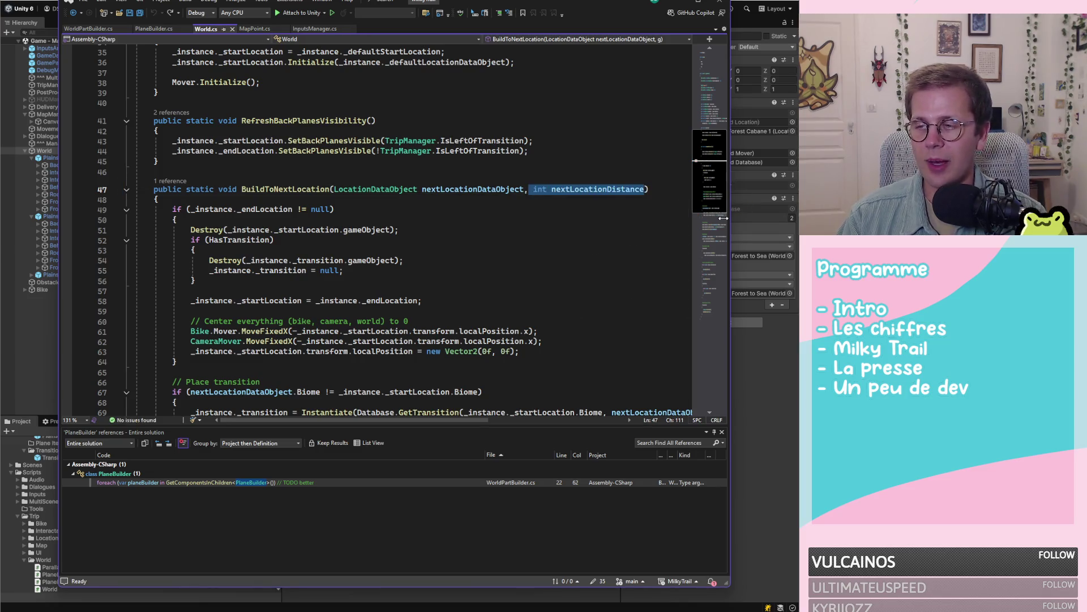
click(38, 381)
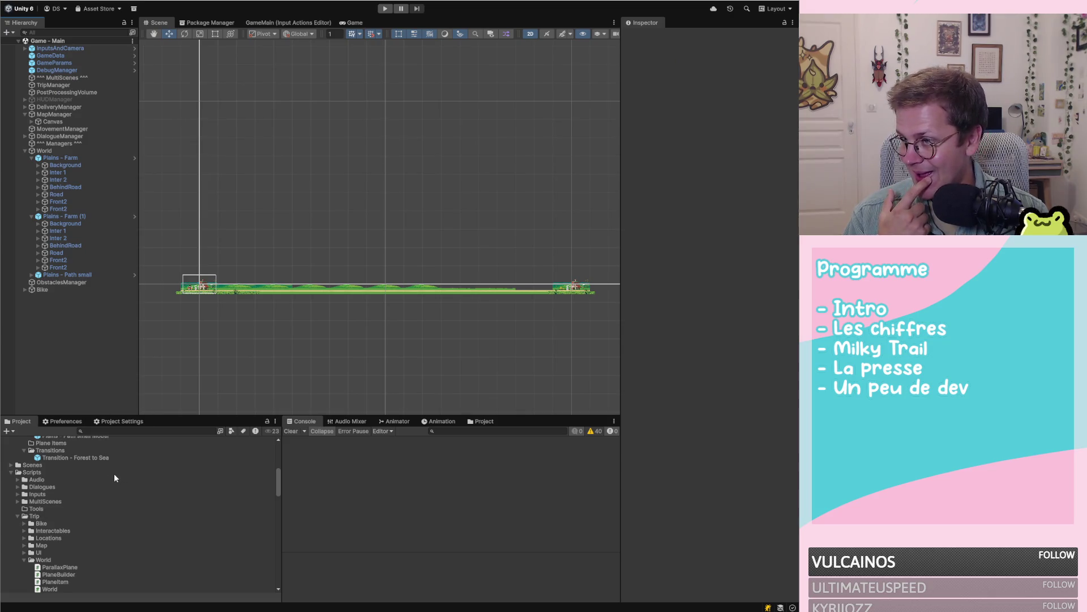
Step: Browse the Path prefabs and open the Plains - Path small Model prefab for editing
scroll(114, 479, up, 5)
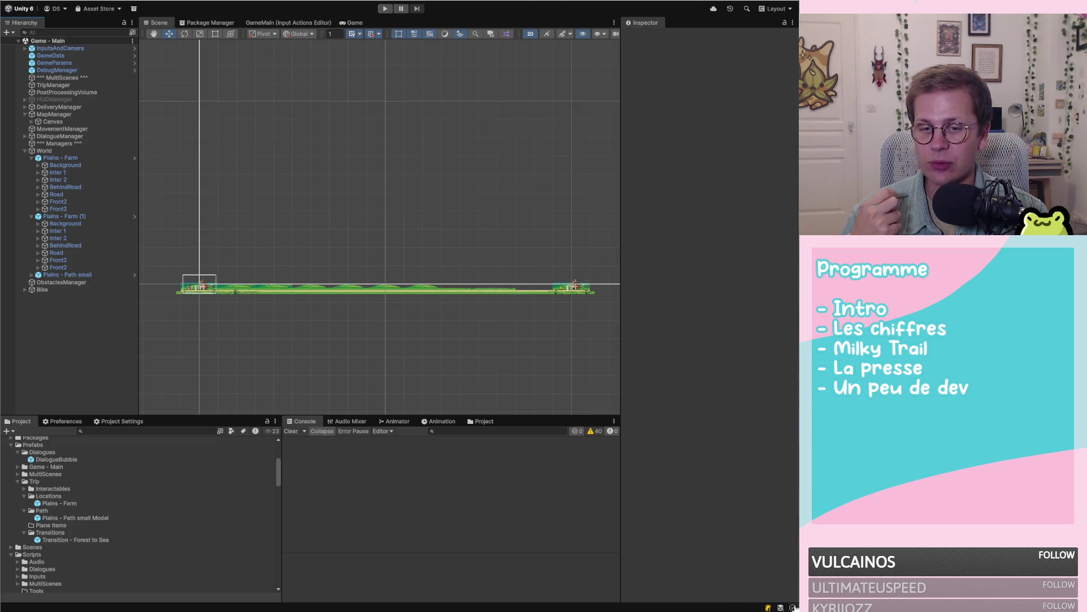
click(74, 507)
click(73, 504)
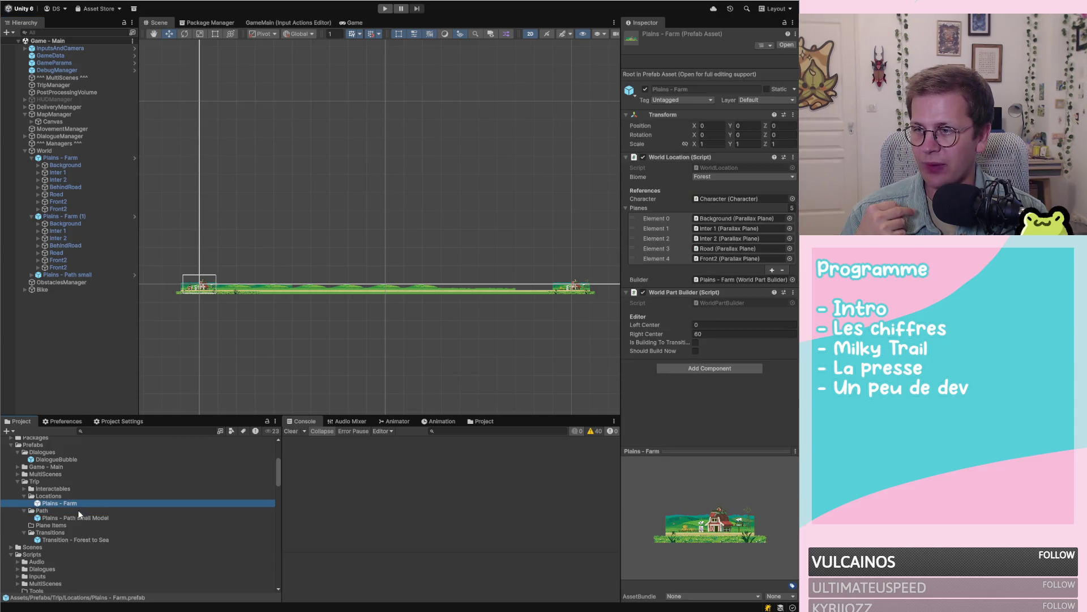
click(86, 518)
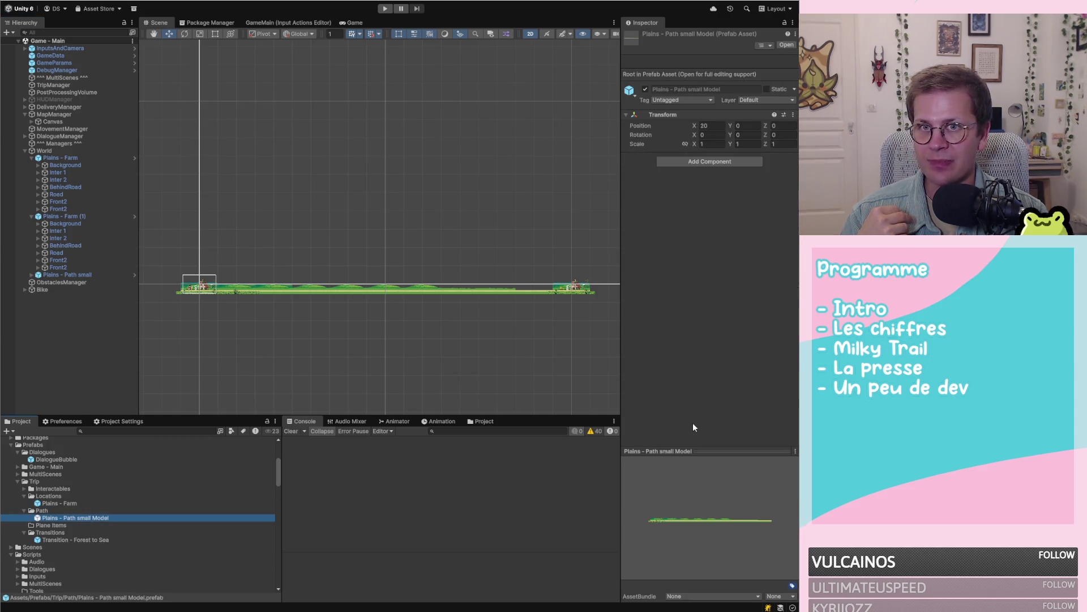
double_click(105, 516)
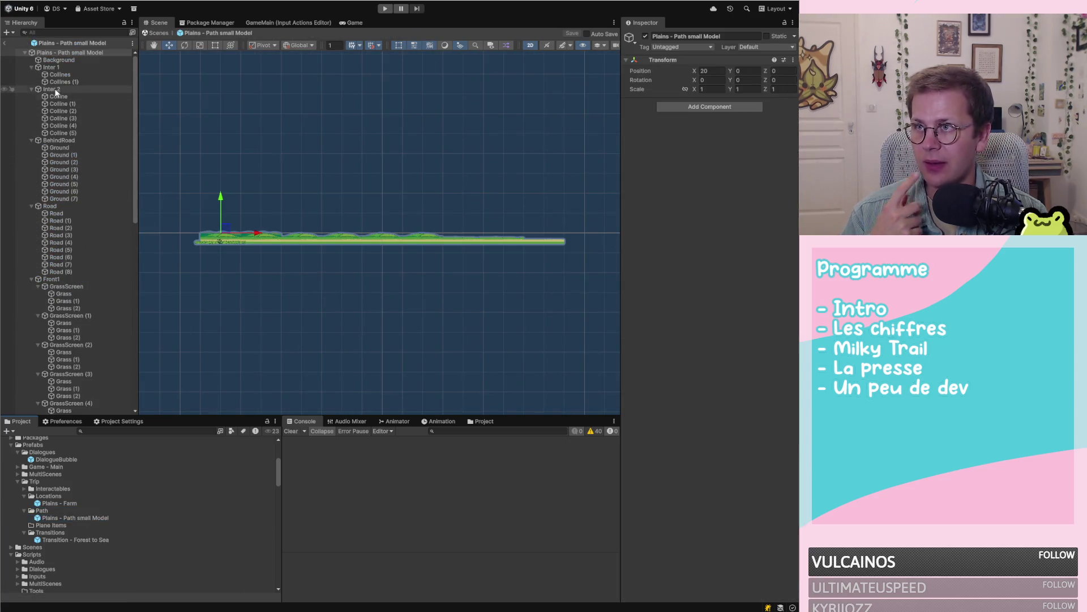
Step: Collapse the prefab's Inter 1, Inter 2, BehindRoad, Road, Front1 and Front2 groups and inspect Background
click(31, 67)
click(32, 74)
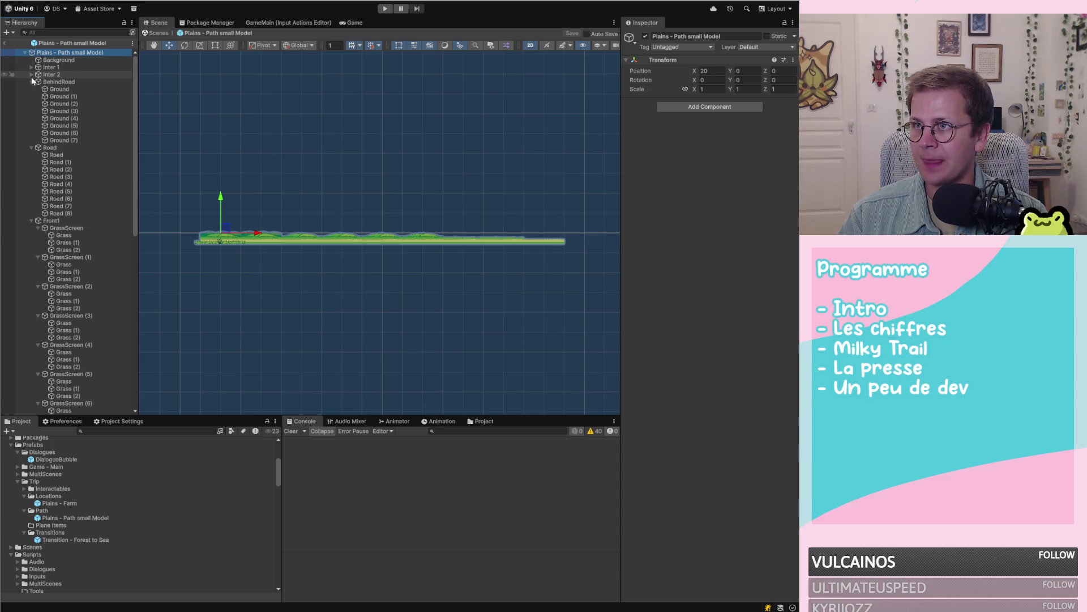
click(32, 82)
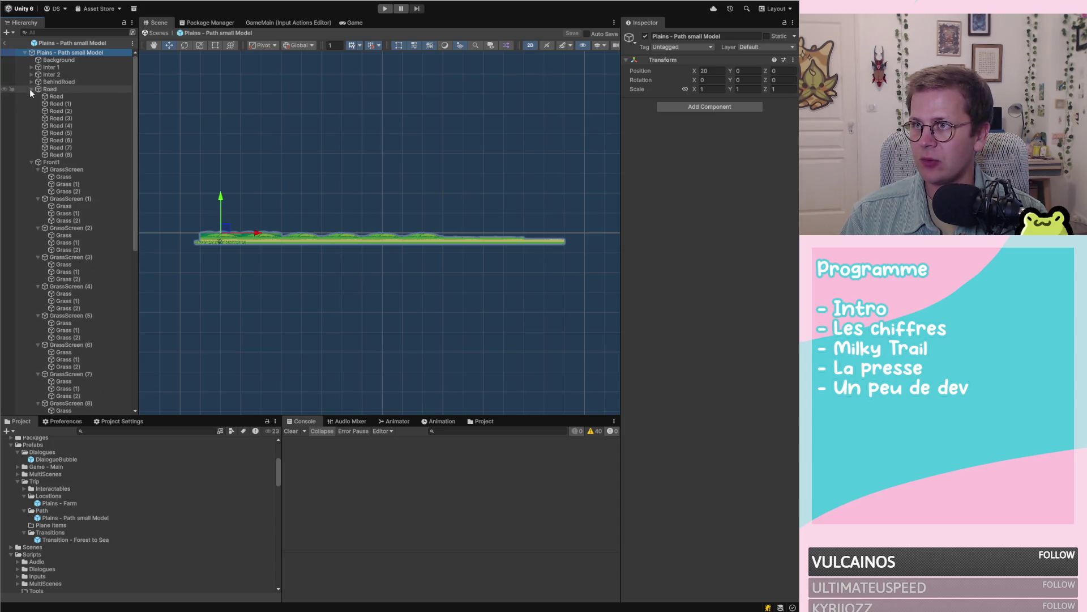
click(31, 89)
click(32, 97)
click(32, 103)
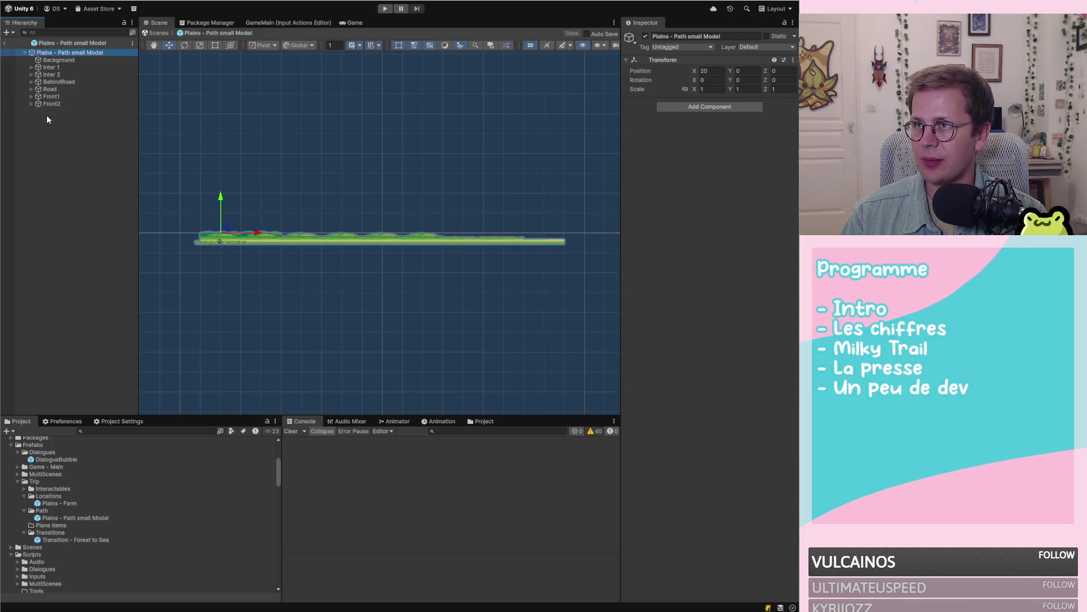
click(64, 60)
click(69, 53)
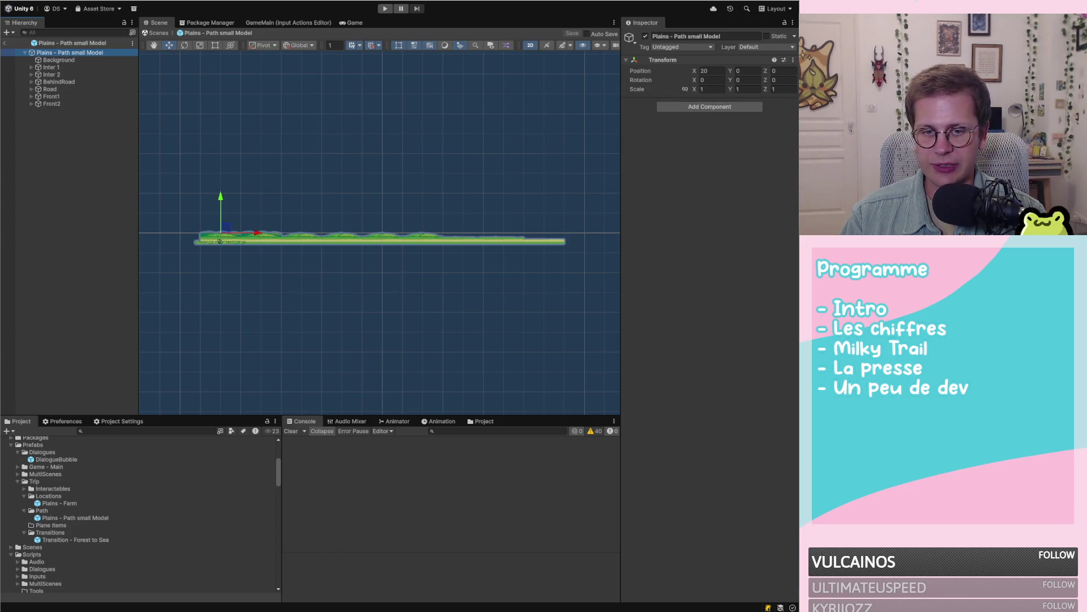
Step: Glance at World.cs, then open the Inter 1 plane's ParallaxPlane script in Visual Studio
key(alt+Tab)
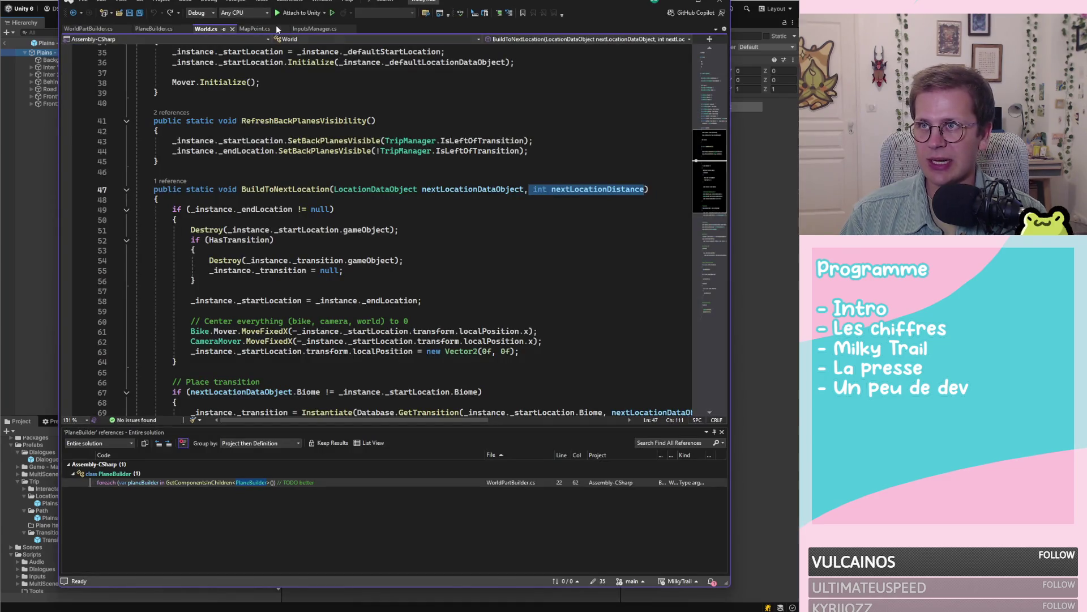
click(334, 91)
scroll(332, 88, up, 1)
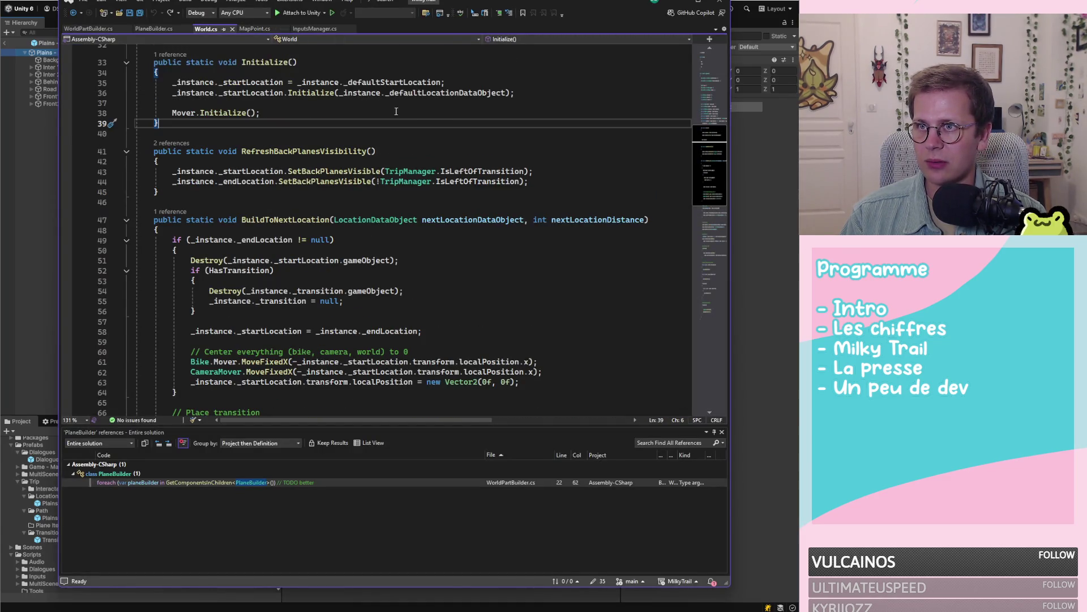
scroll(434, 124, up, 1)
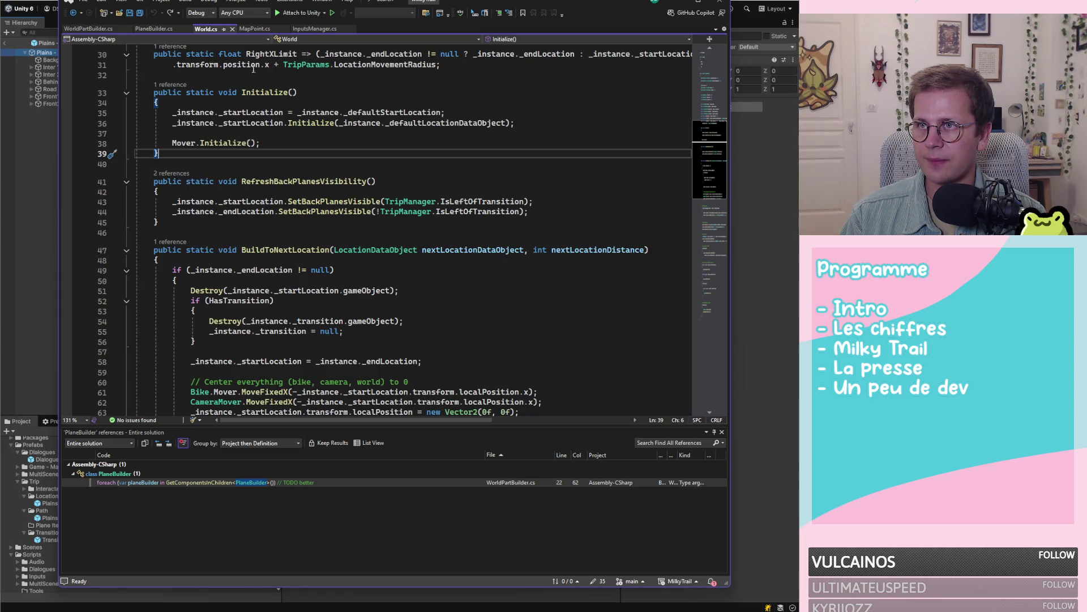
click(52, 67)
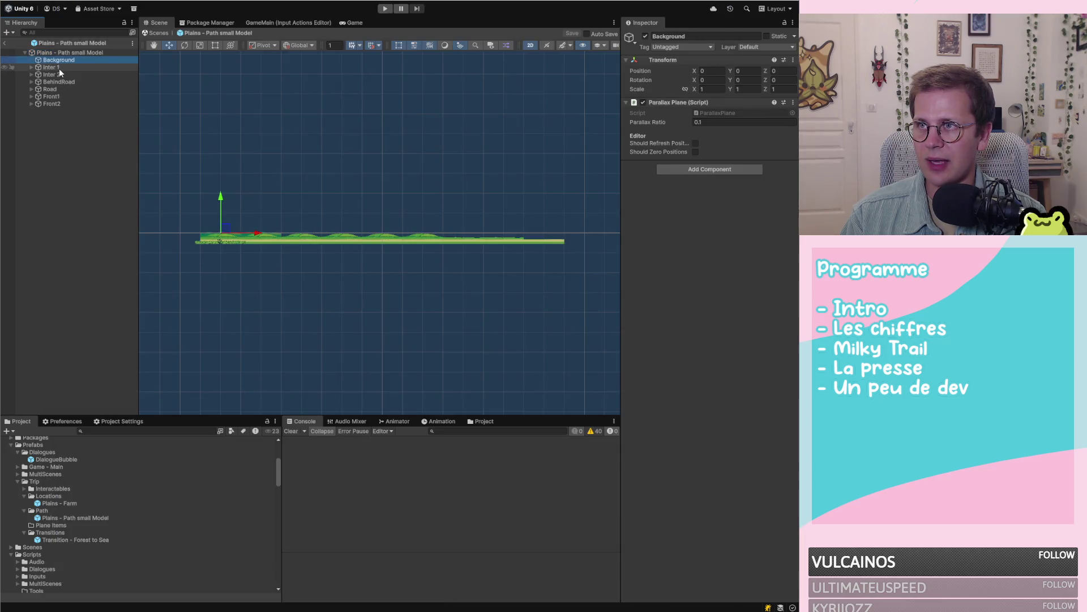
double_click(737, 111)
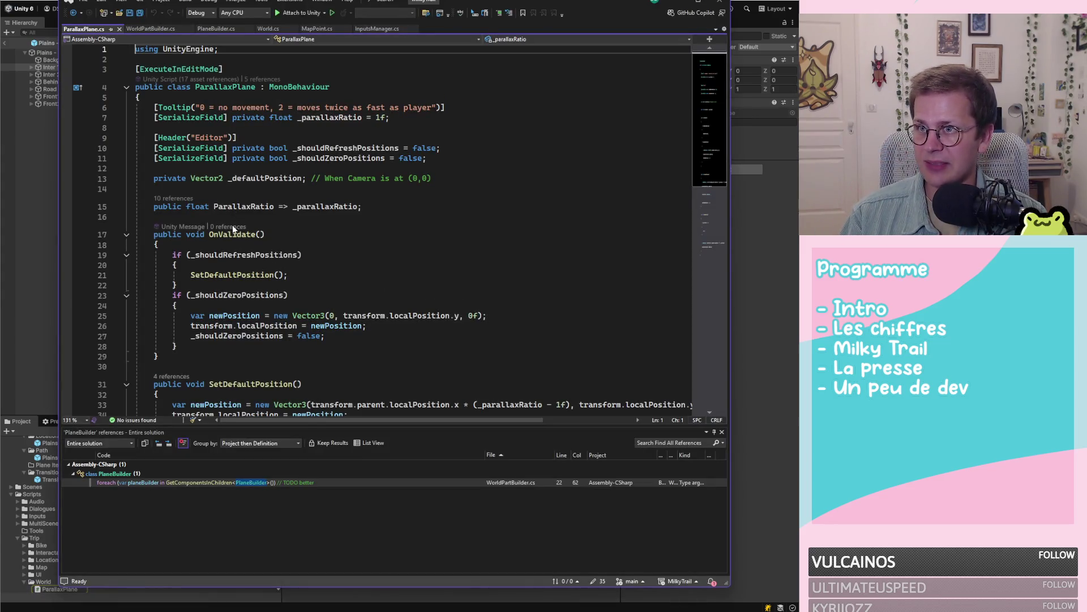
Step: Select the SetDefaultPosition method in ParallaxPlane.cs and find all its references
click(233, 233)
scroll(243, 227, down, 5)
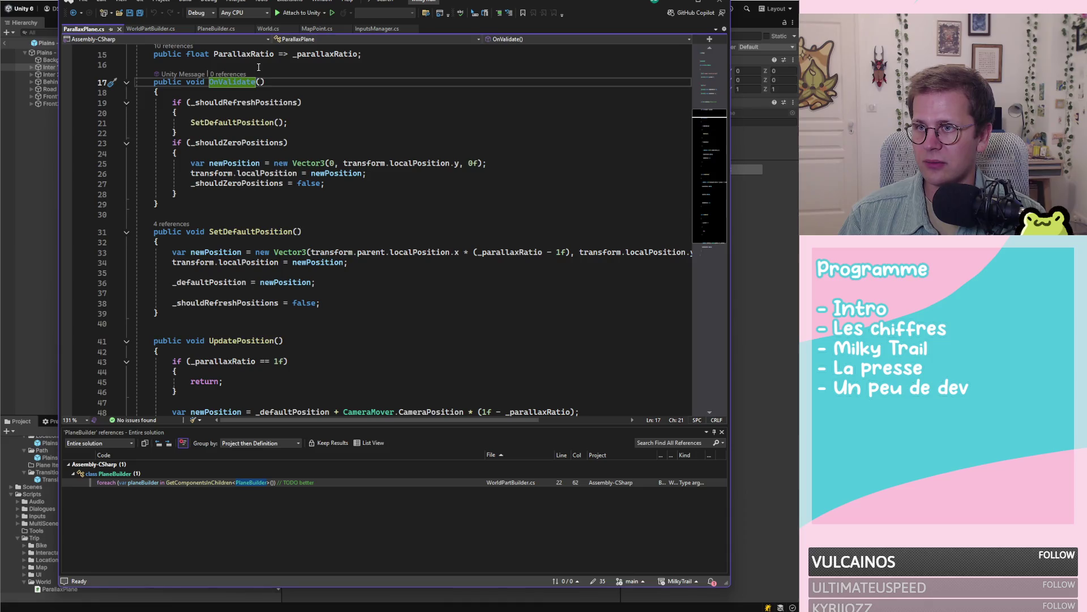
scroll(258, 67, down, 1)
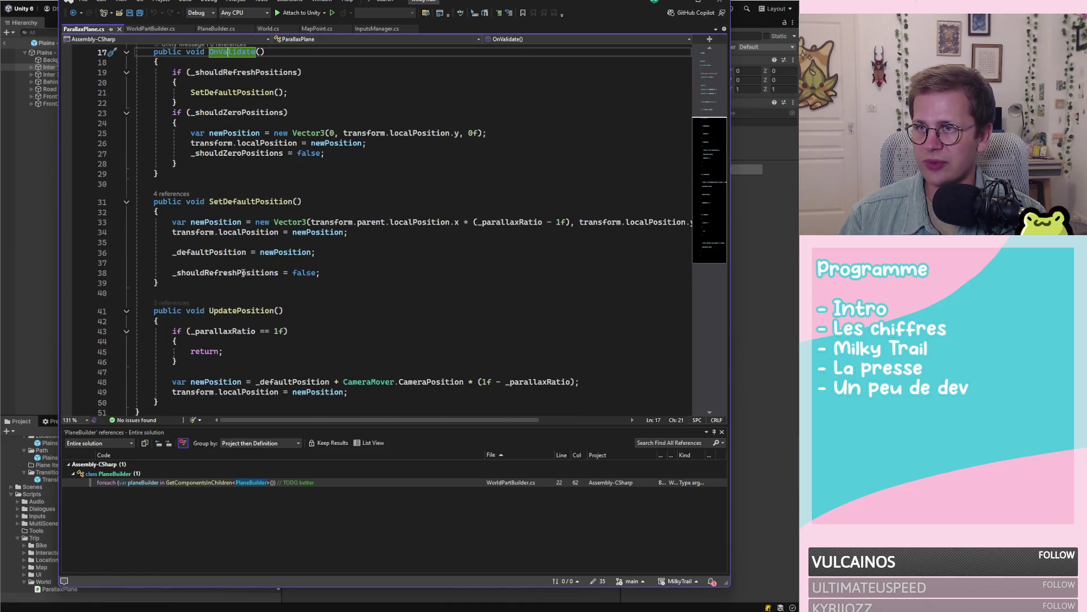
scroll(287, 180, down, 1)
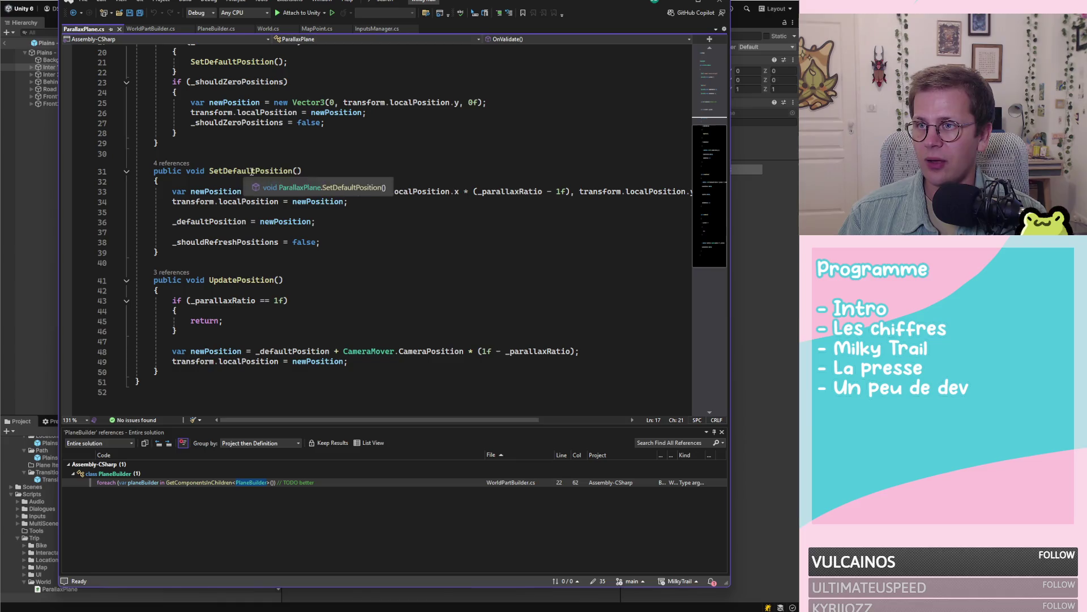
click(250, 171)
double_click(249, 171)
scroll(388, 214, up, 5)
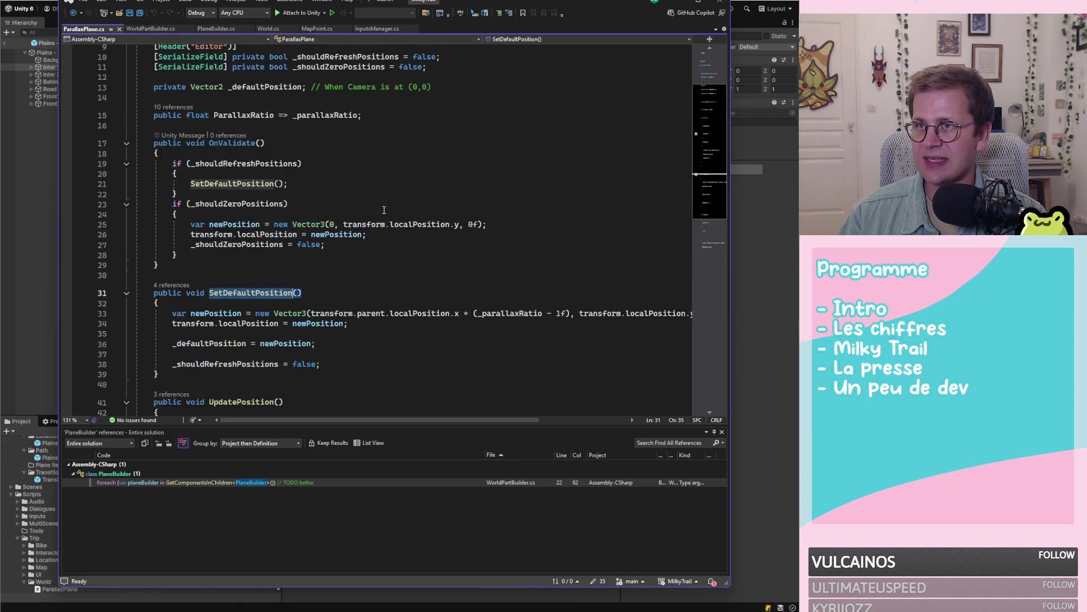
scroll(408, 219, up, 1)
scroll(447, 215, down, 5)
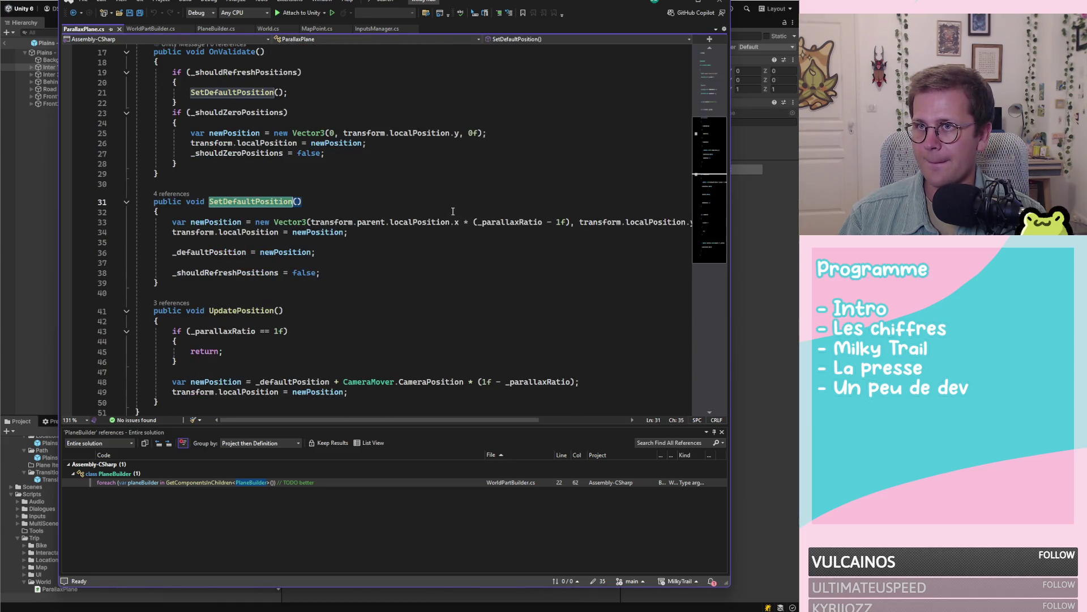
key(shift+F12)
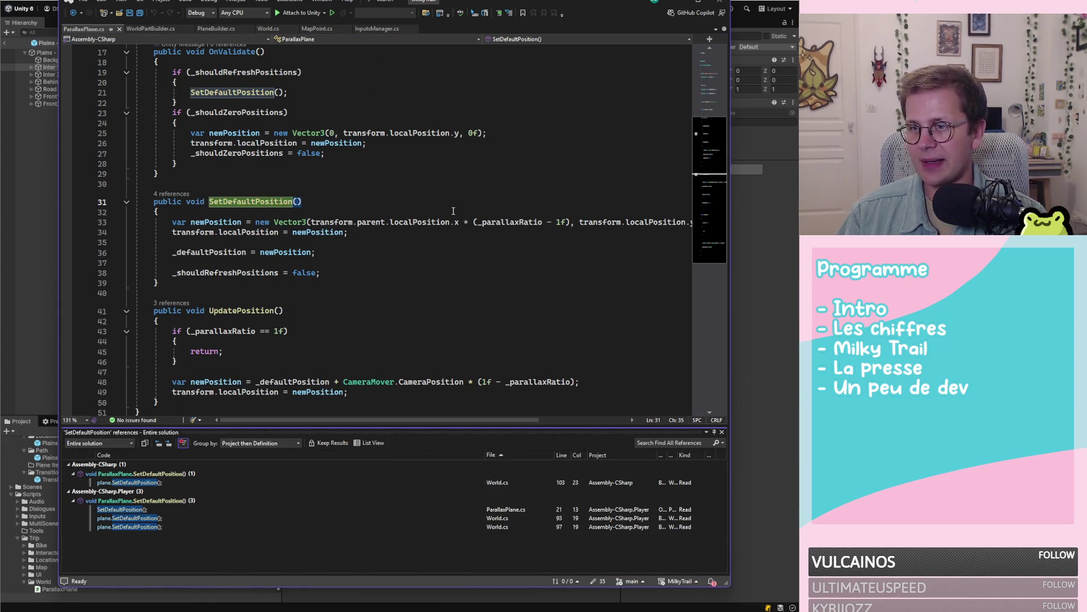
Step: Jump to the SetDefaultPosition call in World.cs and inspect the transition Planes loop and _endLocation
double_click(177, 482)
scroll(271, 281, down, 1)
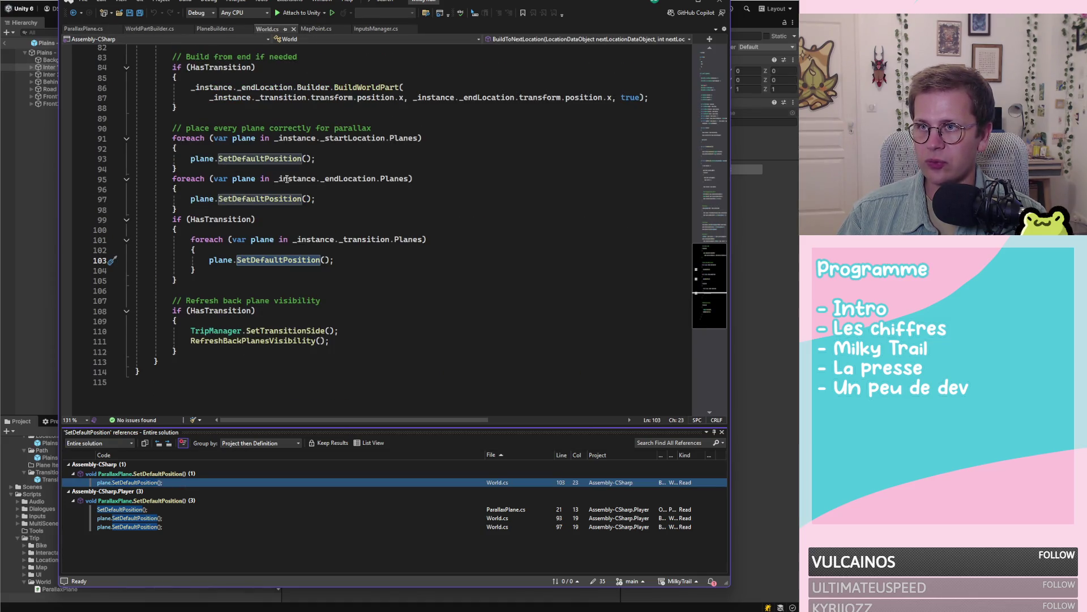
scroll(365, 179, up, 2)
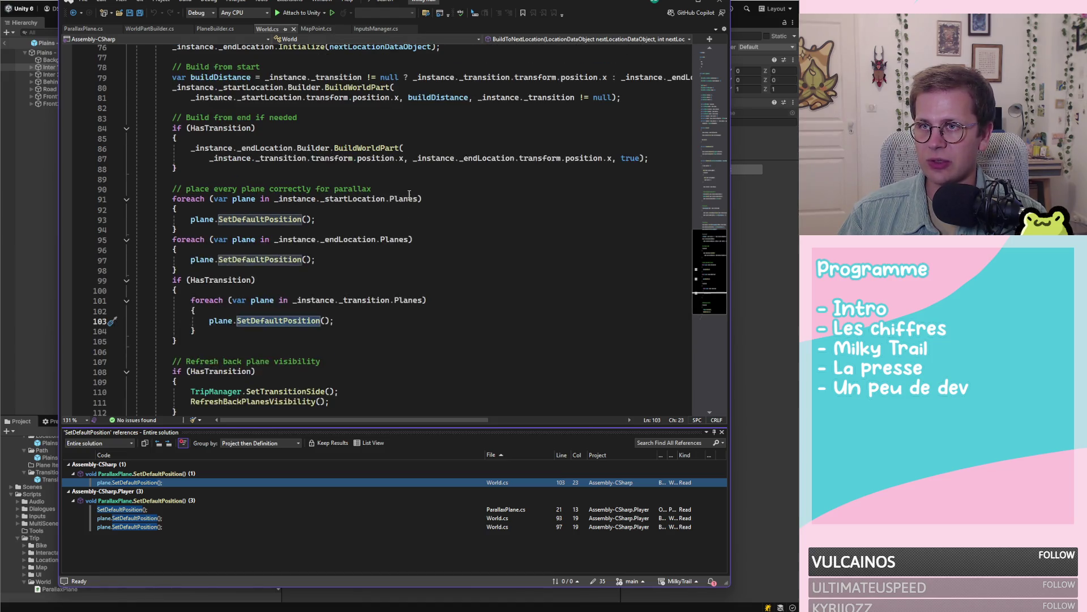
click(353, 300)
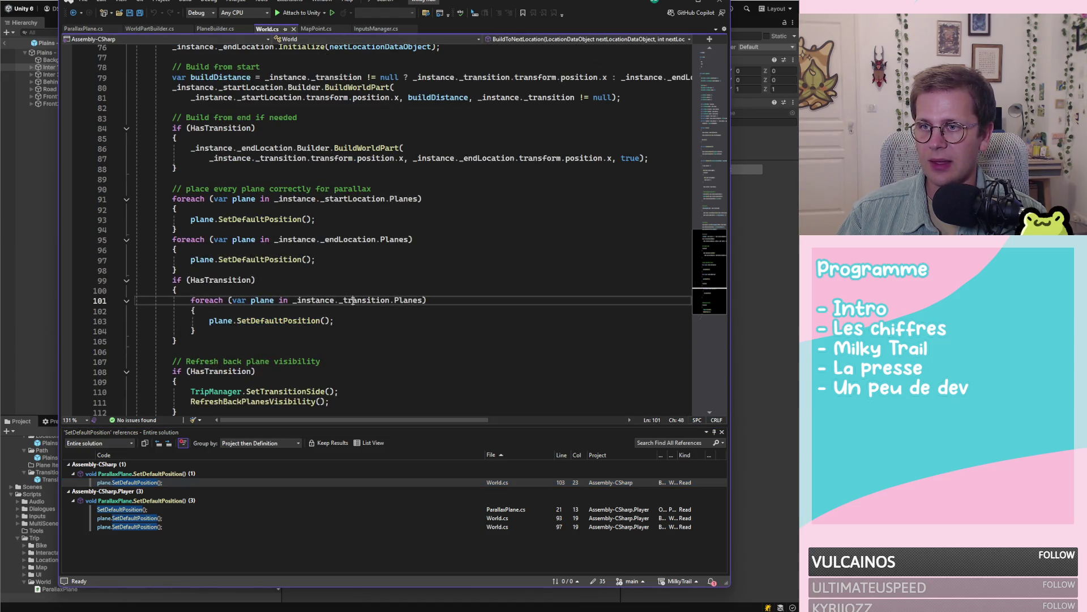
double_click(409, 302)
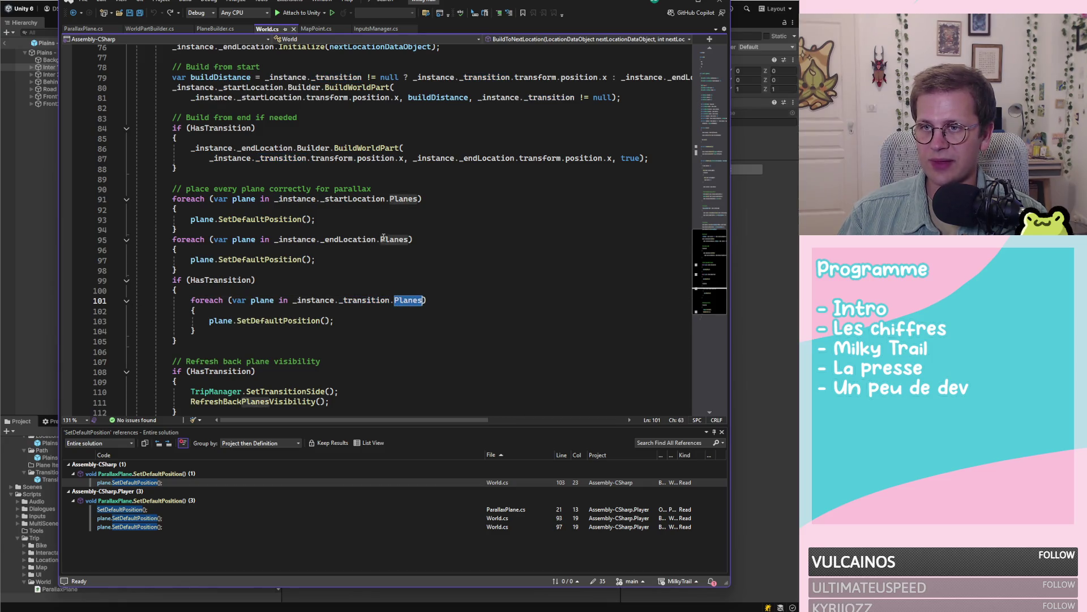
double_click(357, 239)
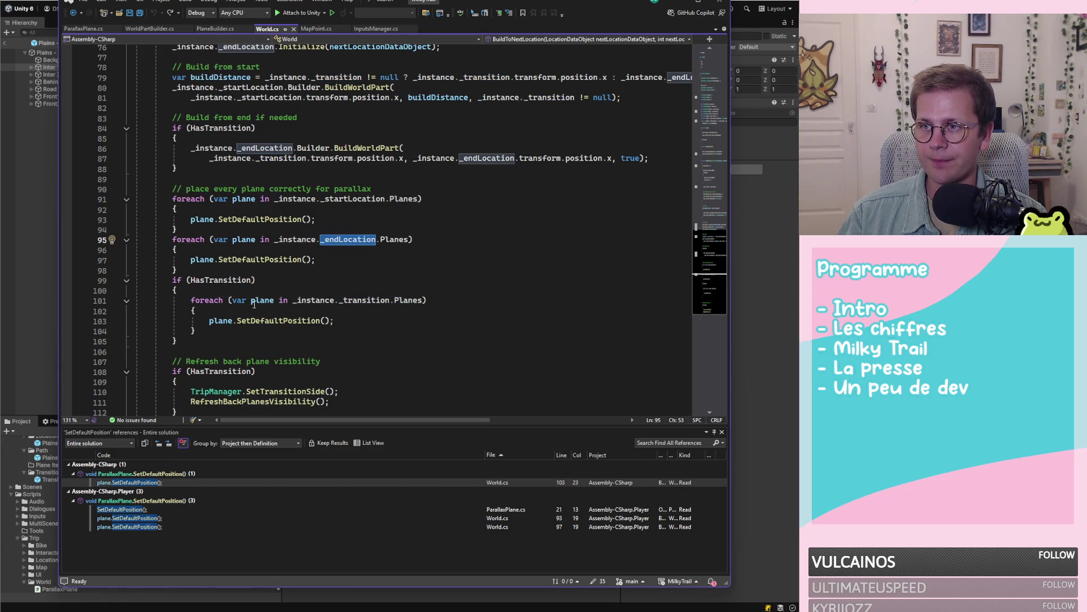
click(205, 301)
double_click(205, 301)
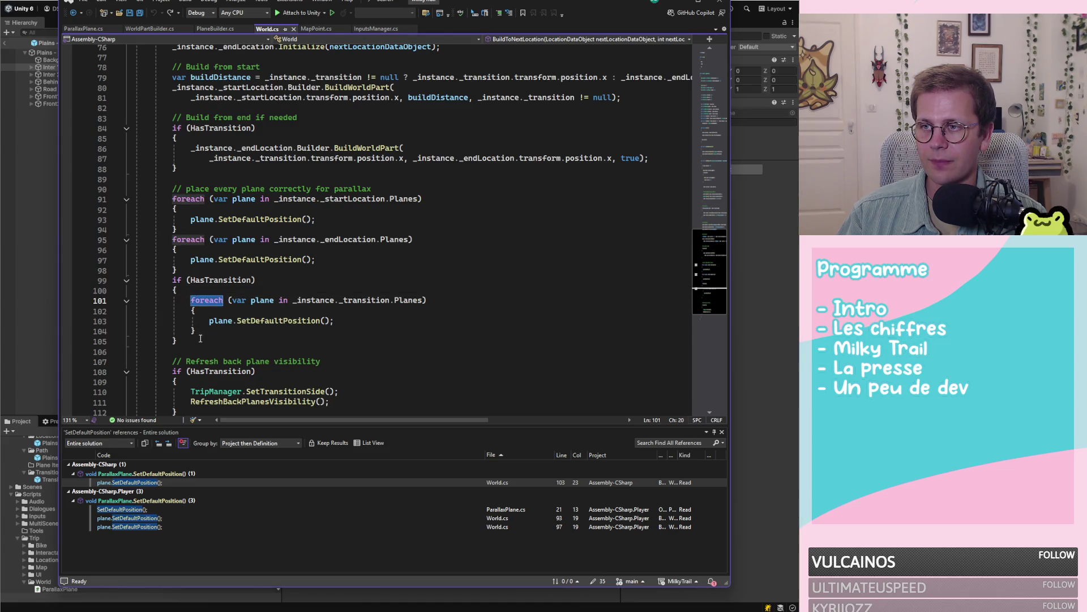
Step: Go to the definition of _endLocation's WorldLocation class
scroll(427, 272, up, 3)
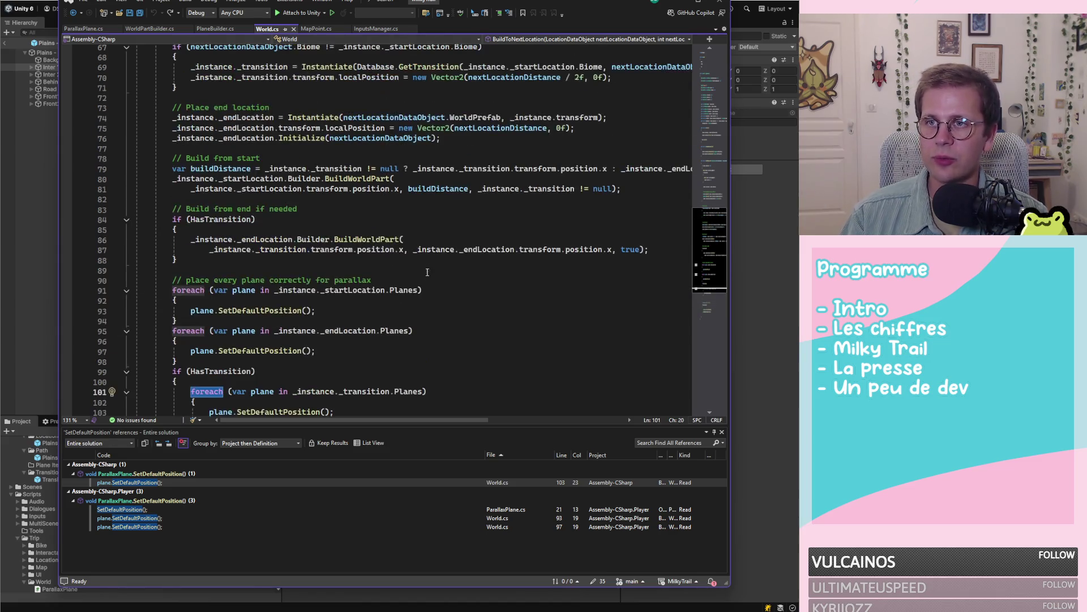
scroll(431, 273, down, 2)
key(ctrl+minus)
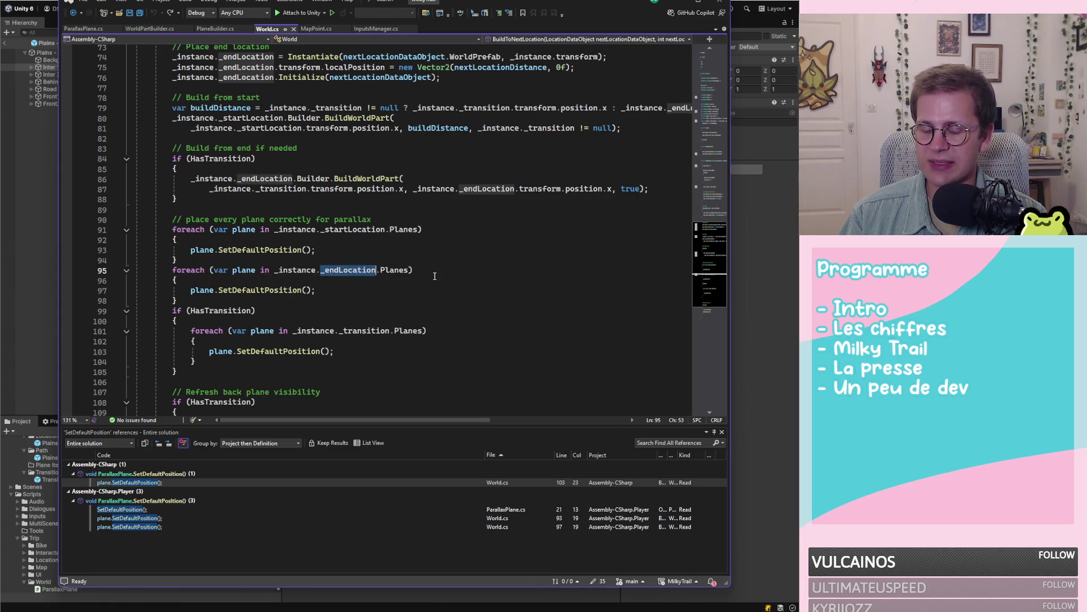
ctrl+click(350, 274)
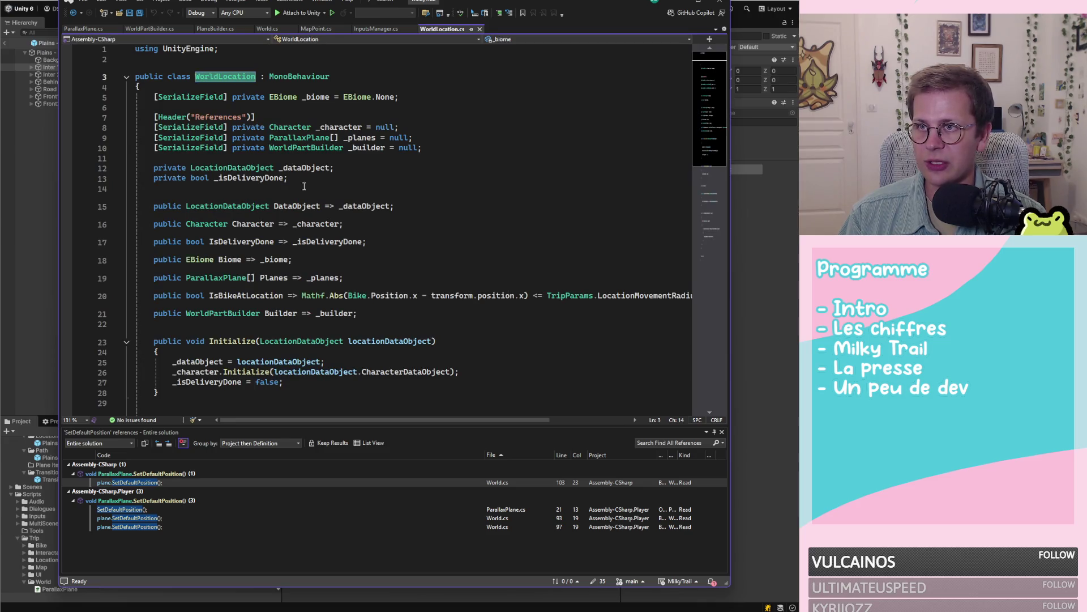
Step: Examine WorldLocation's _planes ParallaxPlane field and its WorldPartBuilder field
click(374, 137)
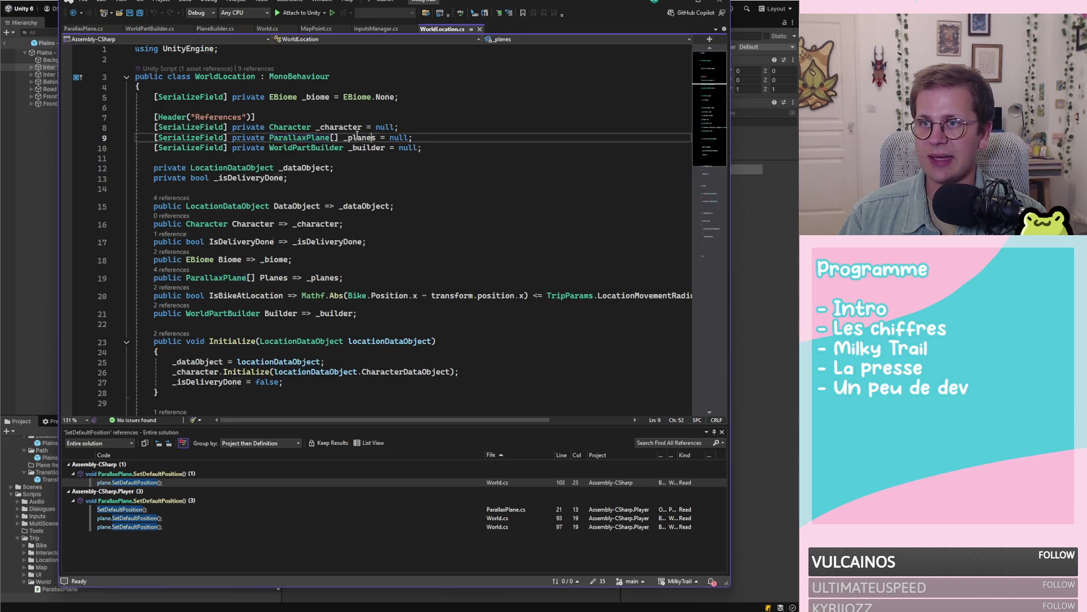
click(294, 138)
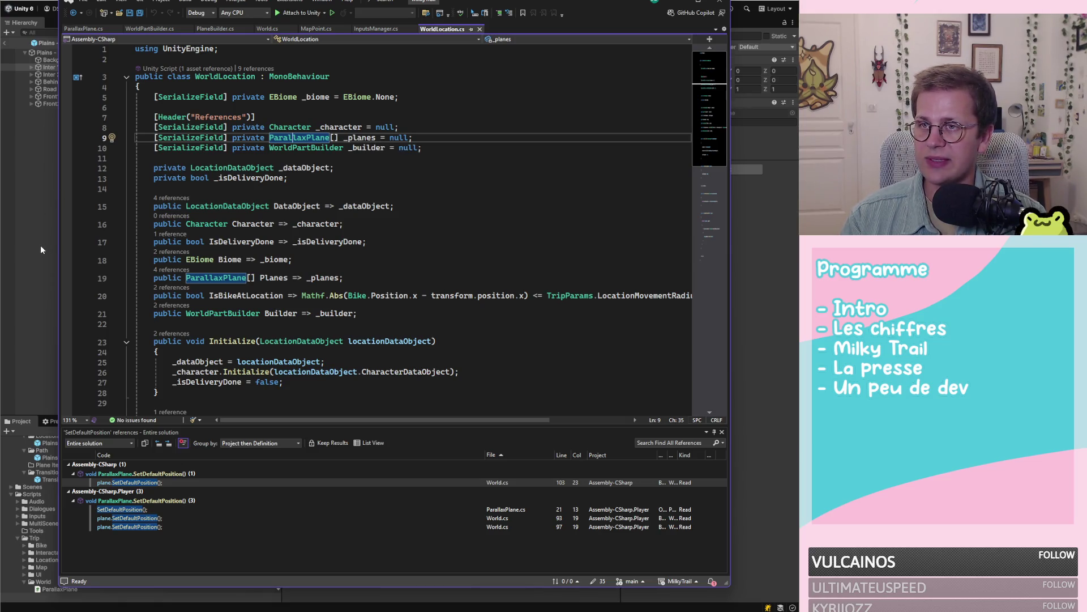
click(328, 147)
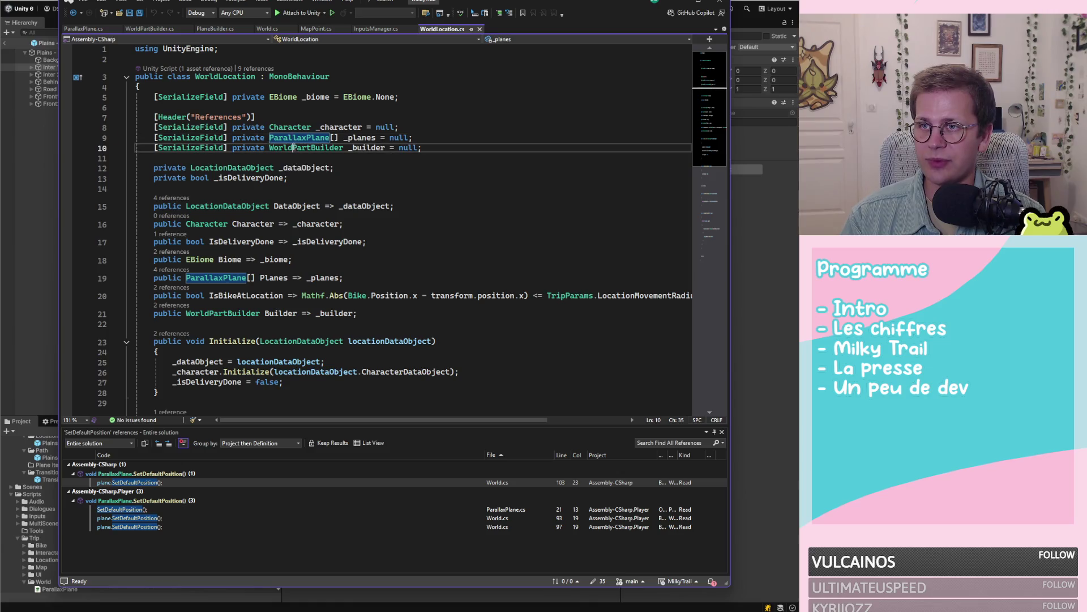
Step: Delete the _builder field and Builder property lines, then save WorldLocation.cs
drag(431, 149, 450, 138)
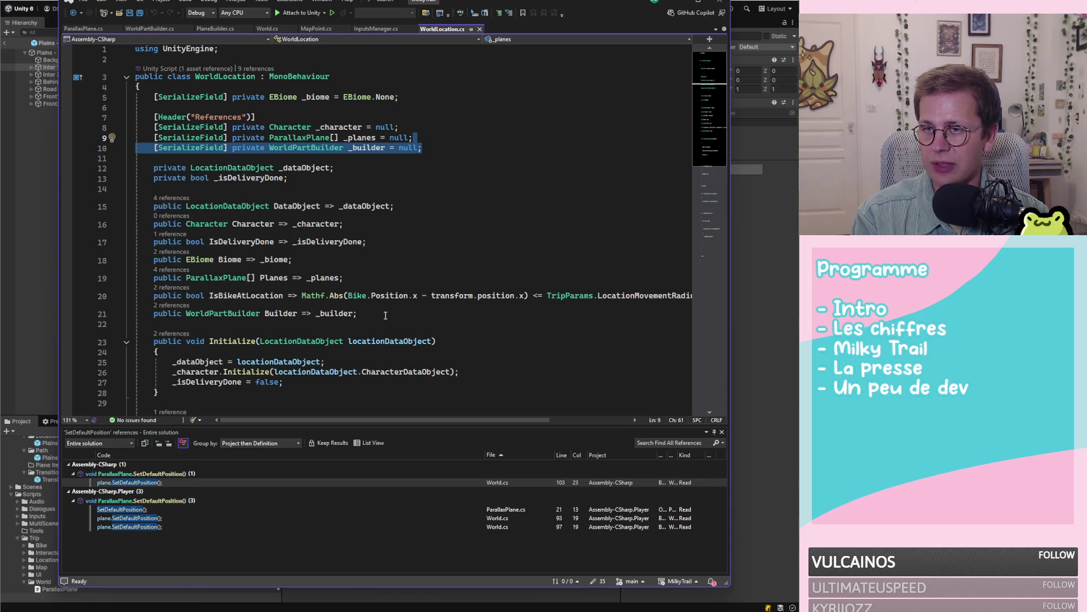
key(Delete)
click(95, 303)
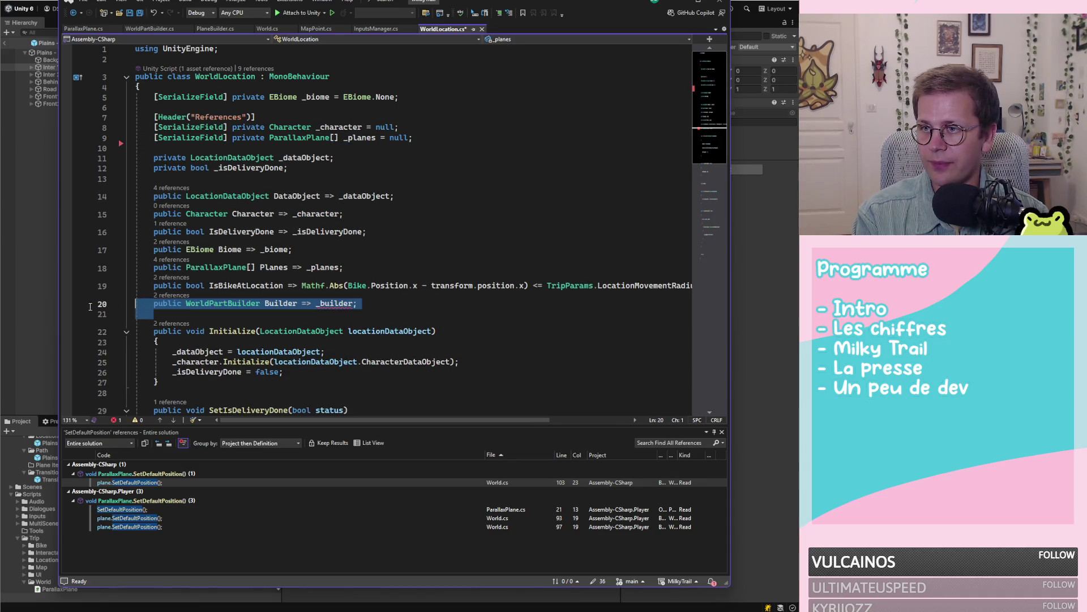
key(Delete)
scroll(358, 291, down, 6)
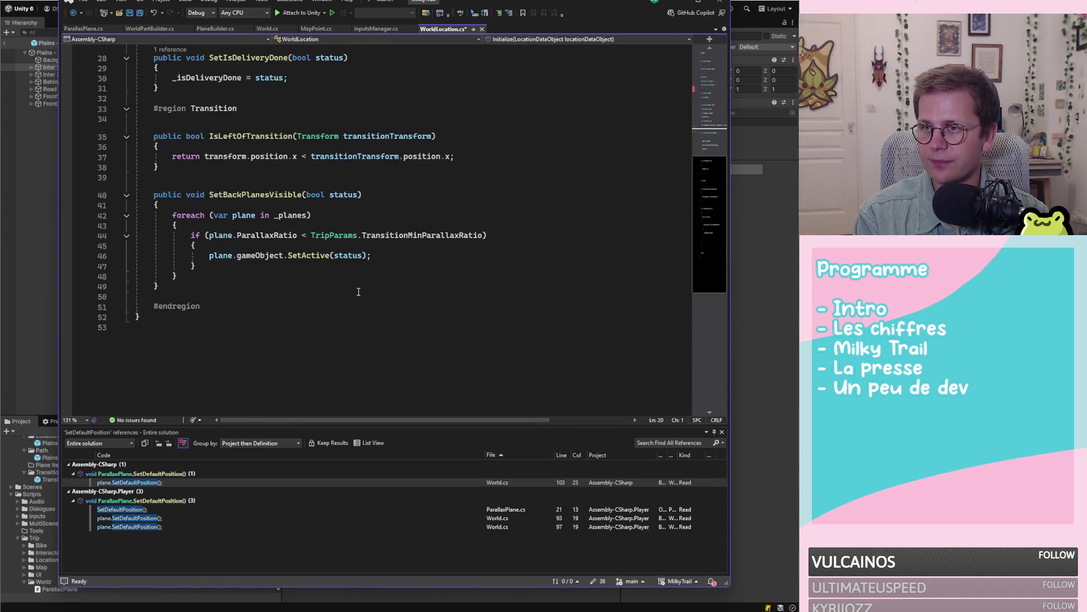
scroll(354, 291, up, 2)
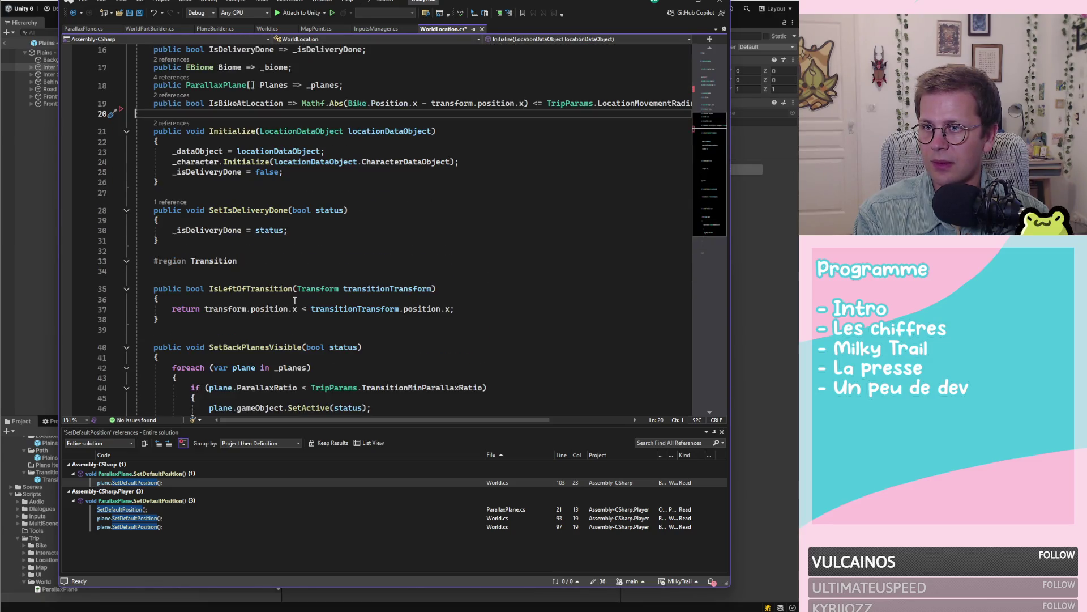
scroll(282, 256, up, 2)
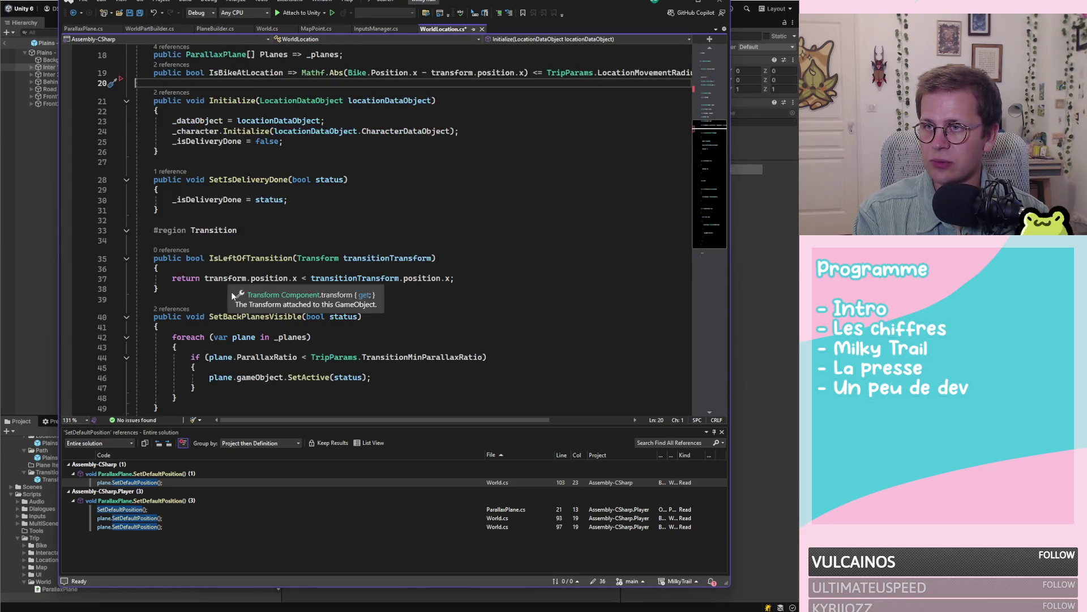
scroll(282, 255, up, 1)
key(ctrl+s)
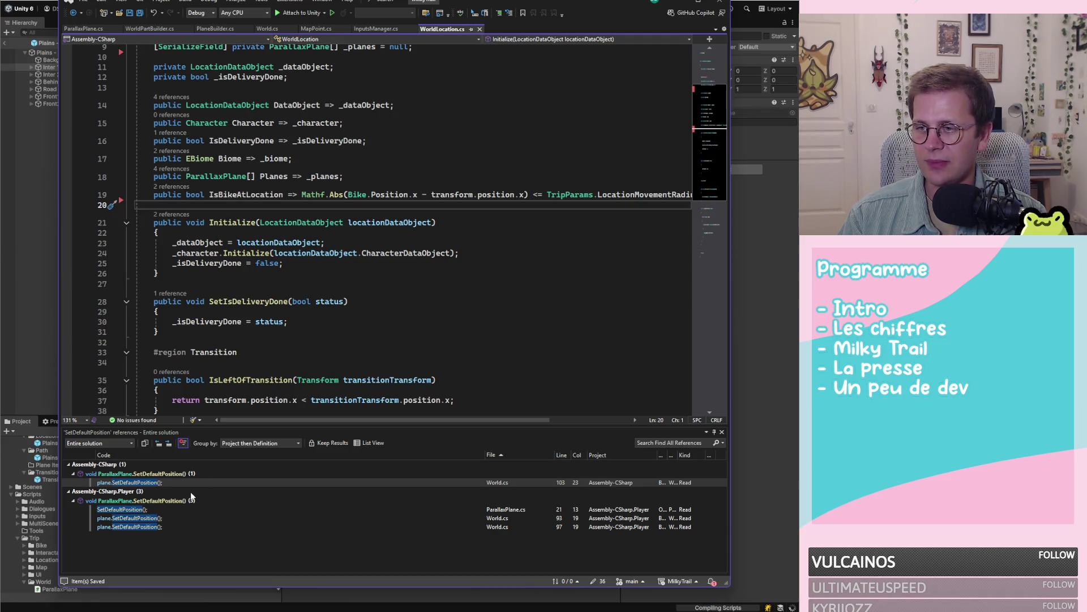
Step: Back in Unity, navigate to the Scripts/Trip/World folder in the Project window
click(43, 353)
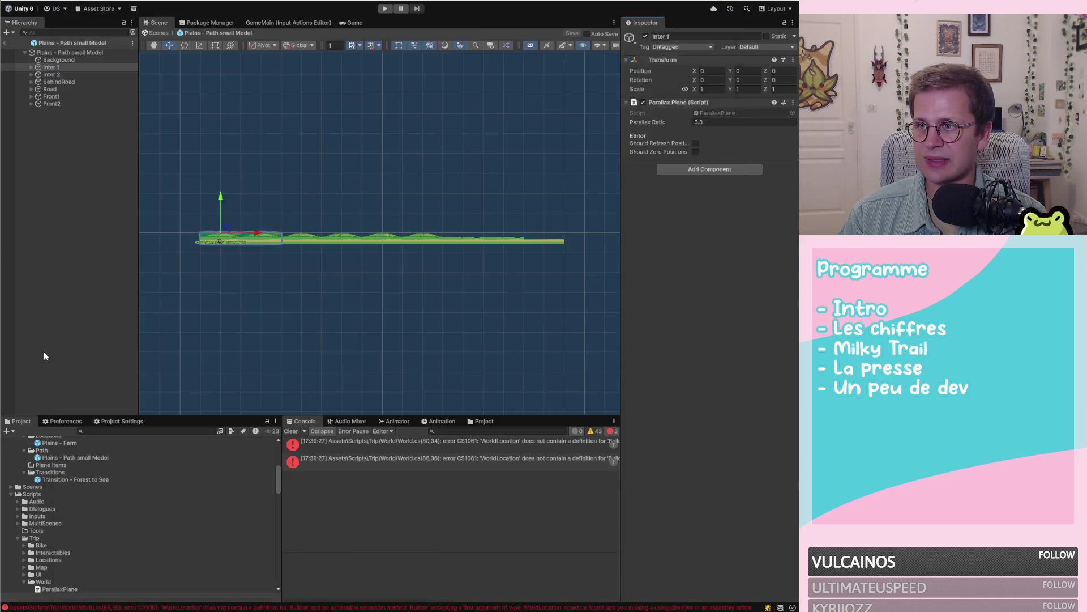
click(14, 538)
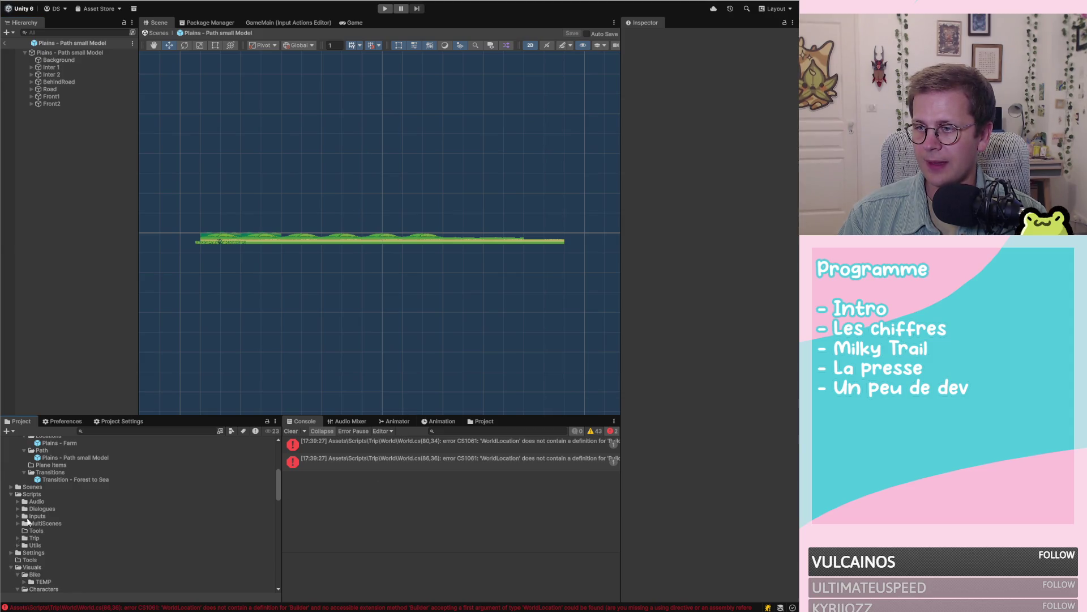
scroll(55, 535, down, 2)
scroll(54, 516, up, 2)
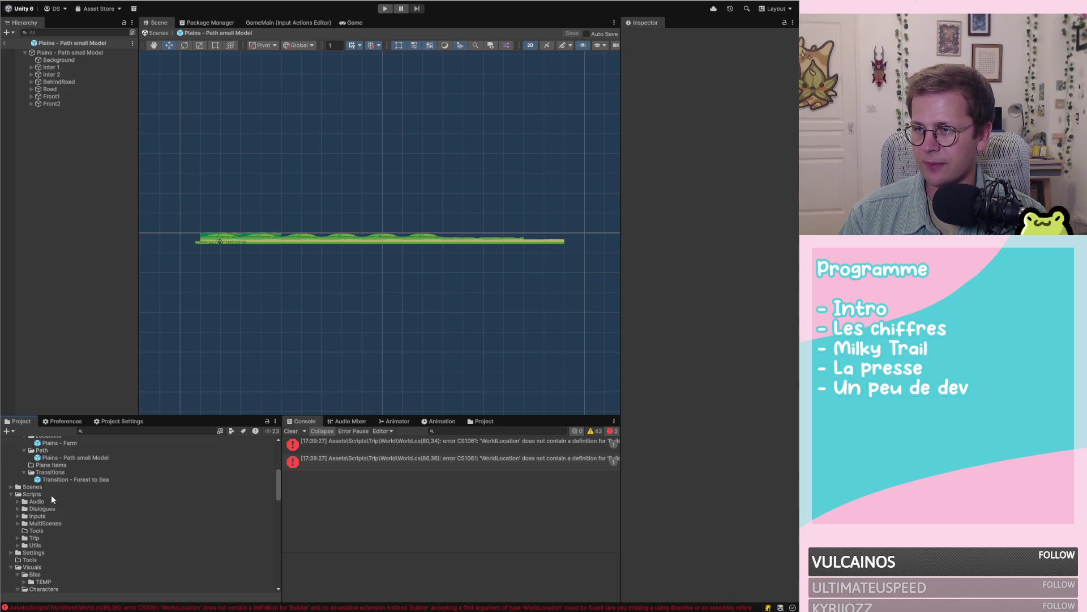
click(18, 538)
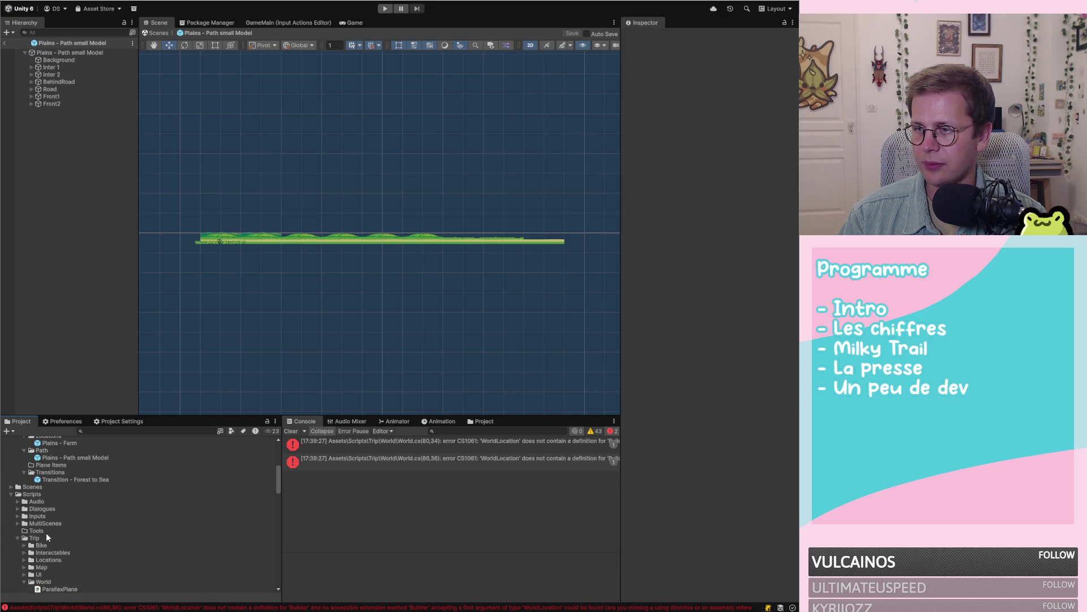
scroll(30, 545, down, 2)
scroll(62, 543, down, 3)
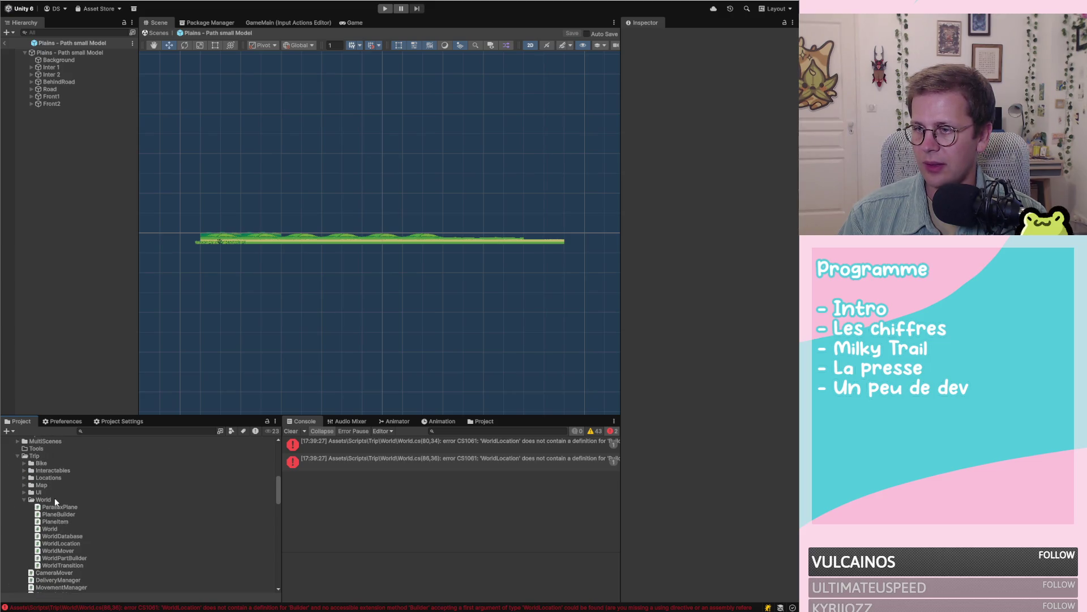
click(54, 498)
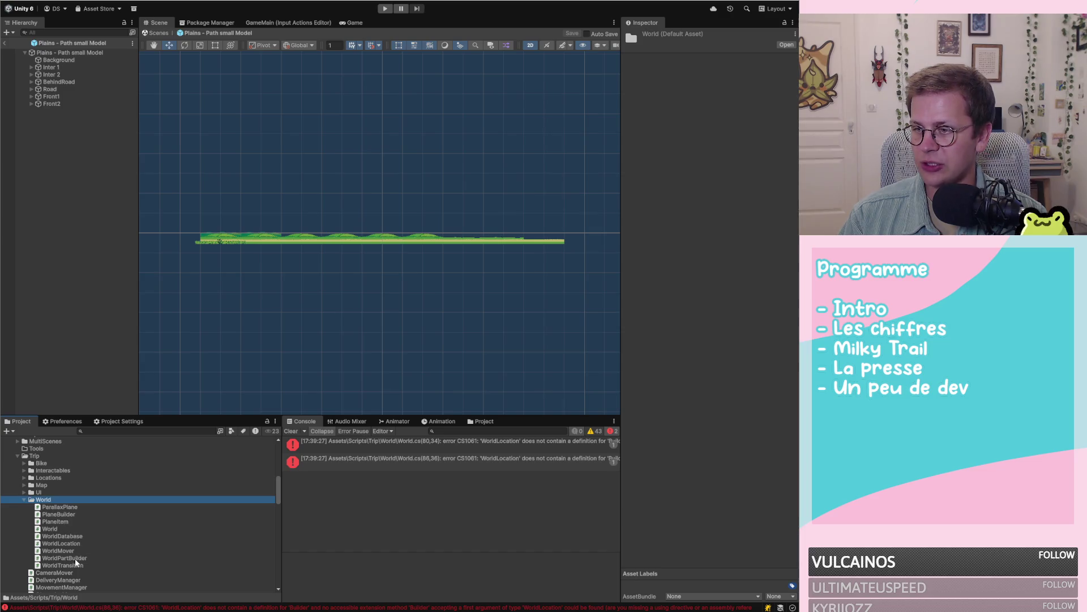
scroll(84, 557, down, 2)
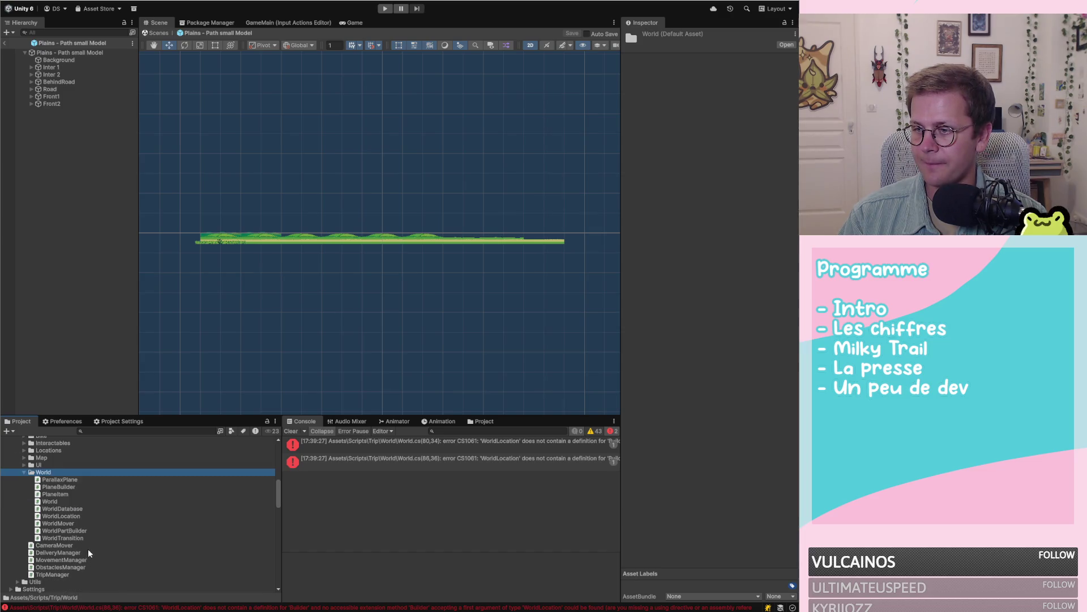
Step: Read WorldLocation and WorldTransition in the Inspector, then open WorldTransition.cs in Visual Studio
click(70, 514)
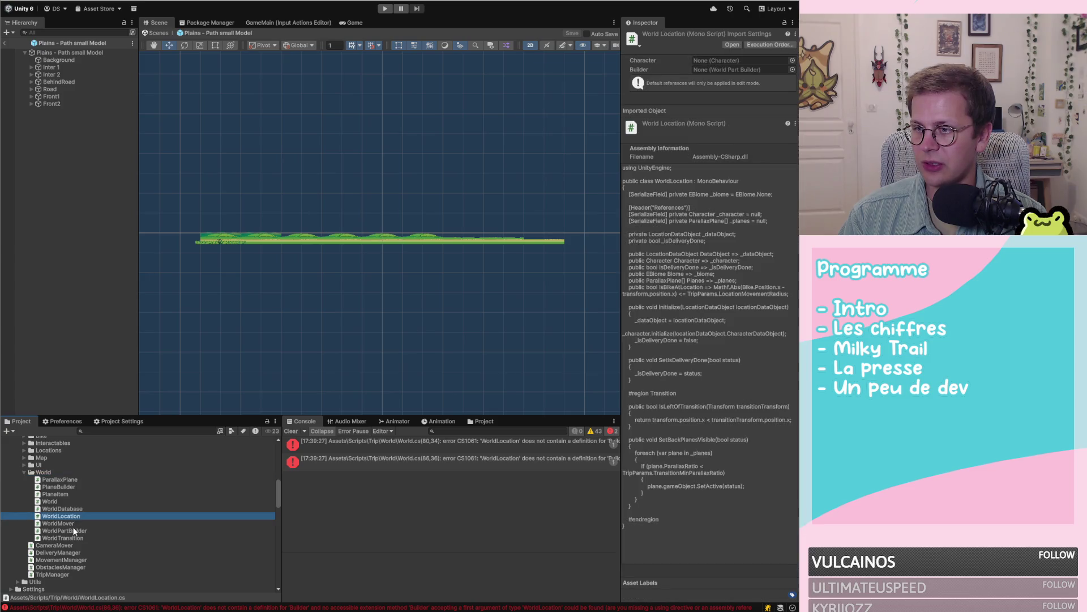
click(78, 537)
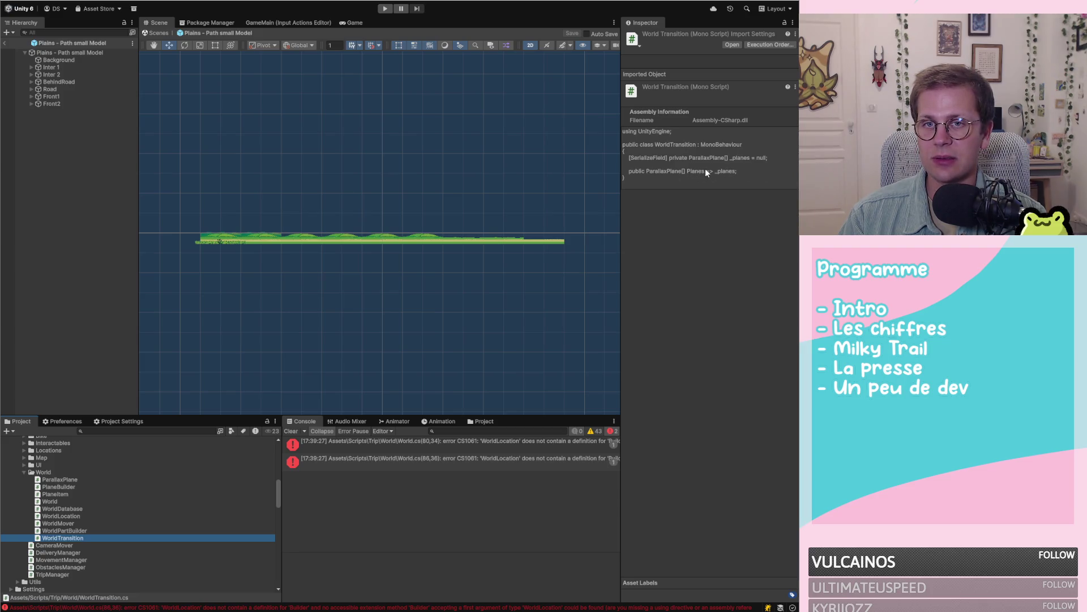
click(76, 551)
click(84, 537)
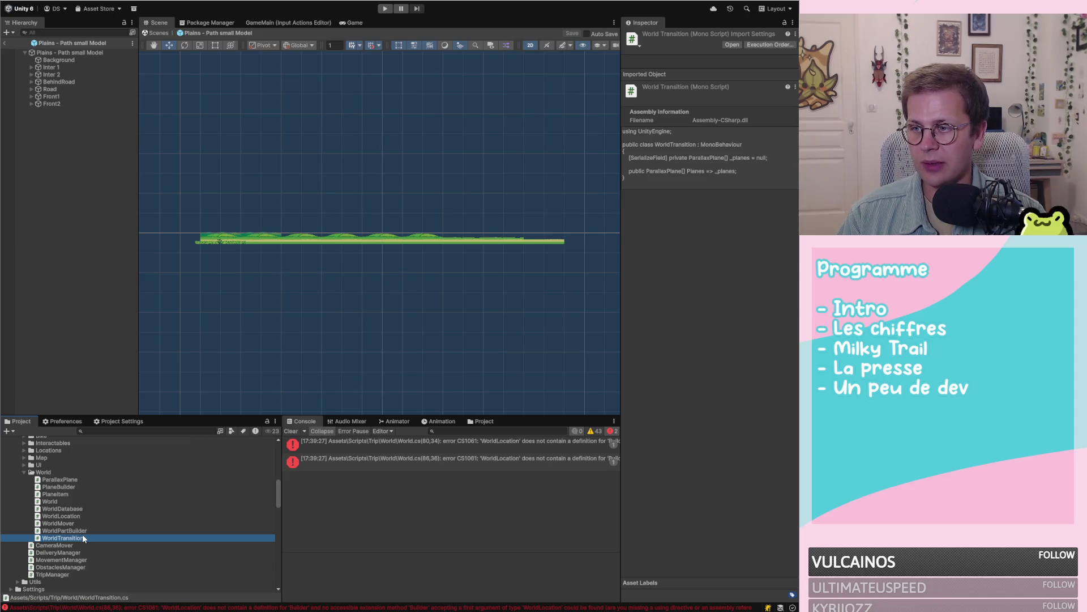
double_click(97, 536)
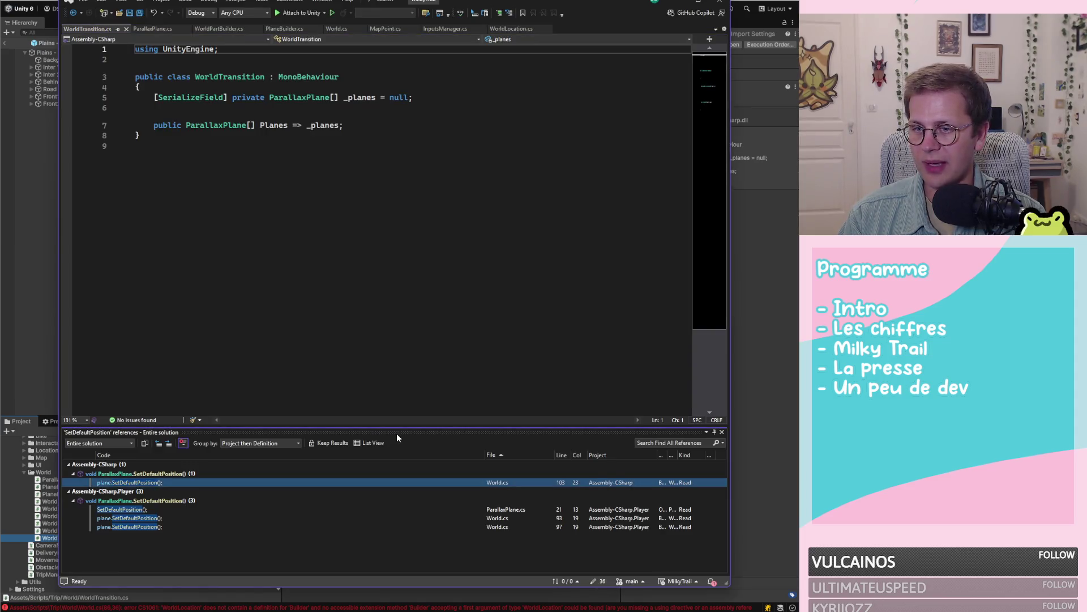
Step: From the Builder error, comment out and delete the 'Build from end if needed' block in World.cs, then save
click(45, 429)
click(403, 461)
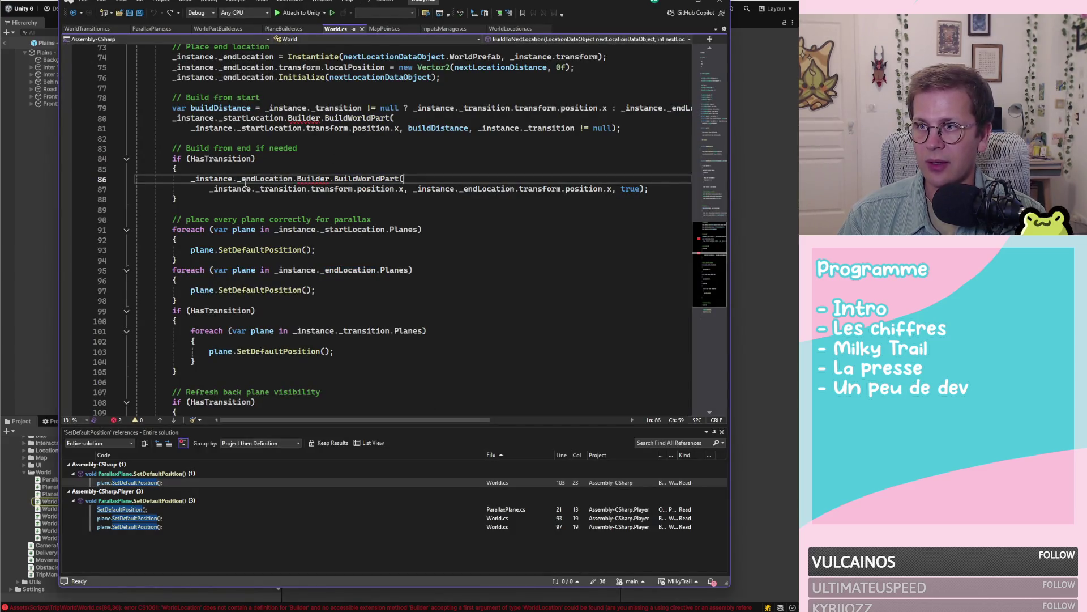
scroll(226, 221, up, 3)
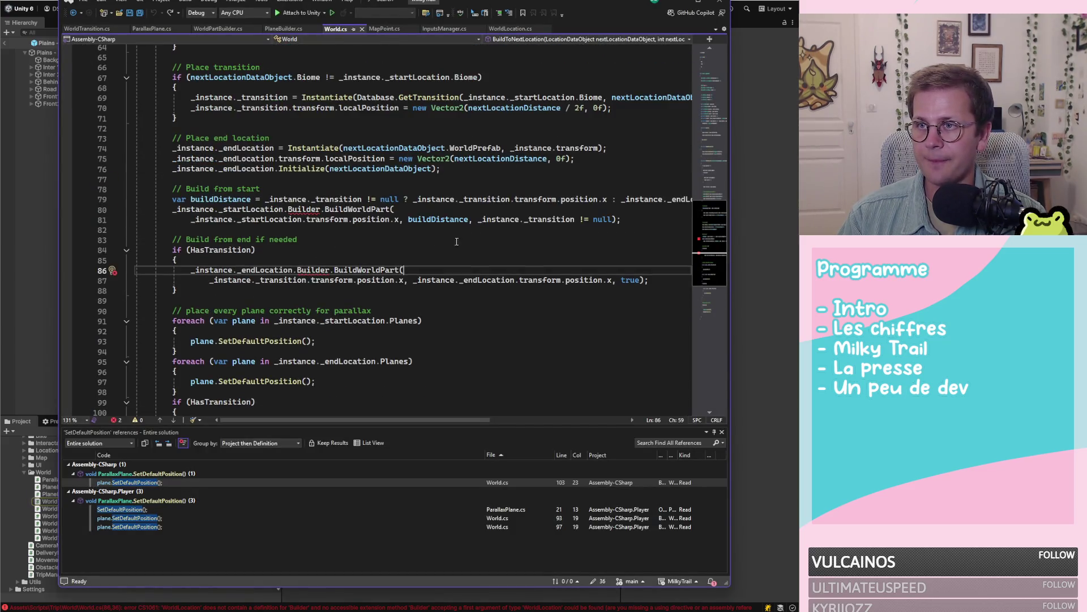
click(193, 270)
text(//)
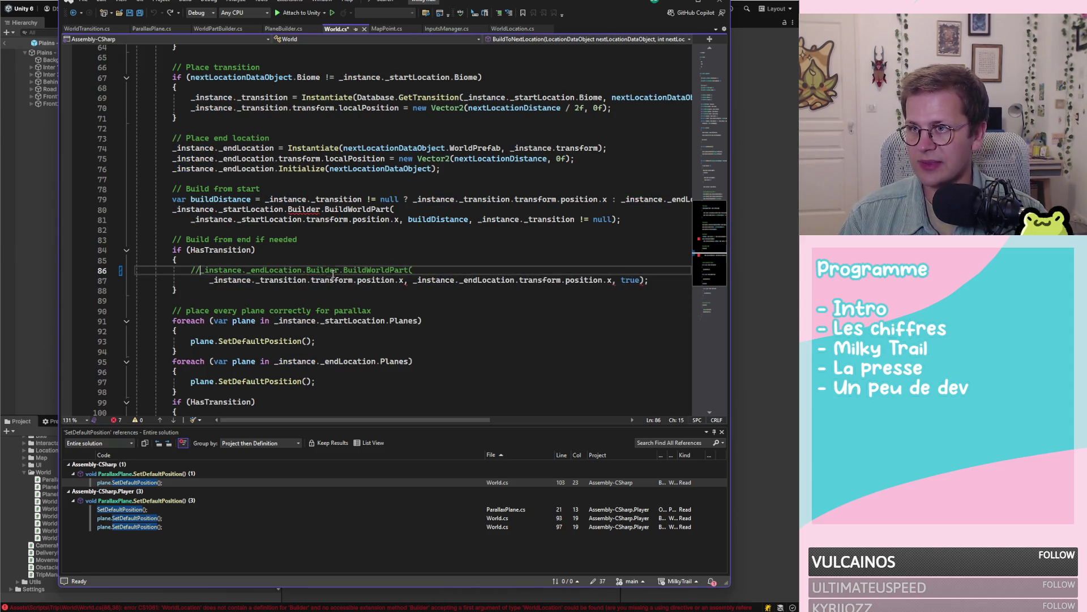
key(Down)
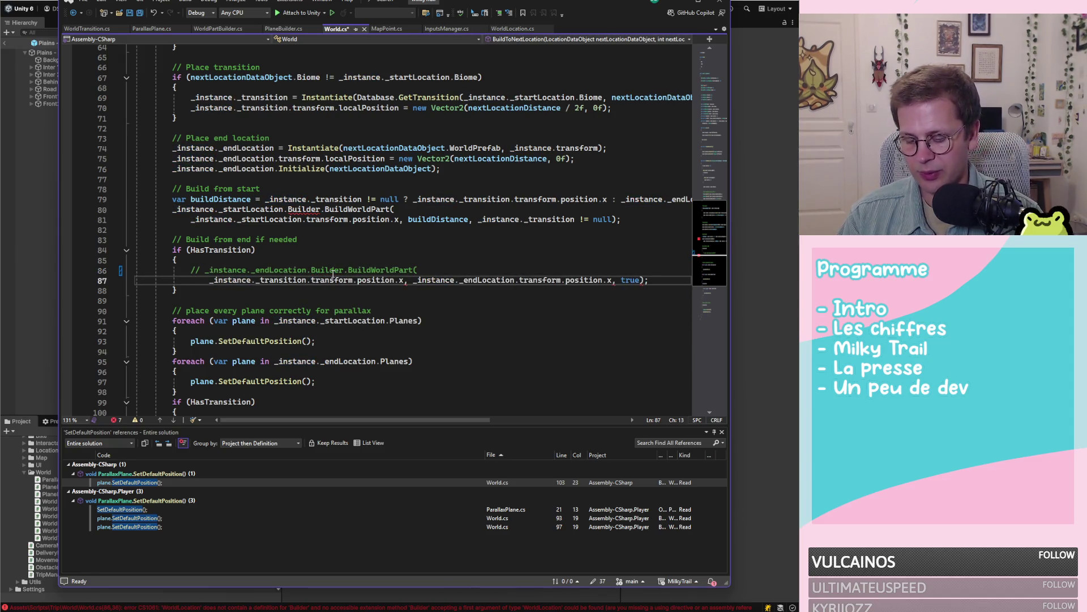
text(//)
key(Delete)
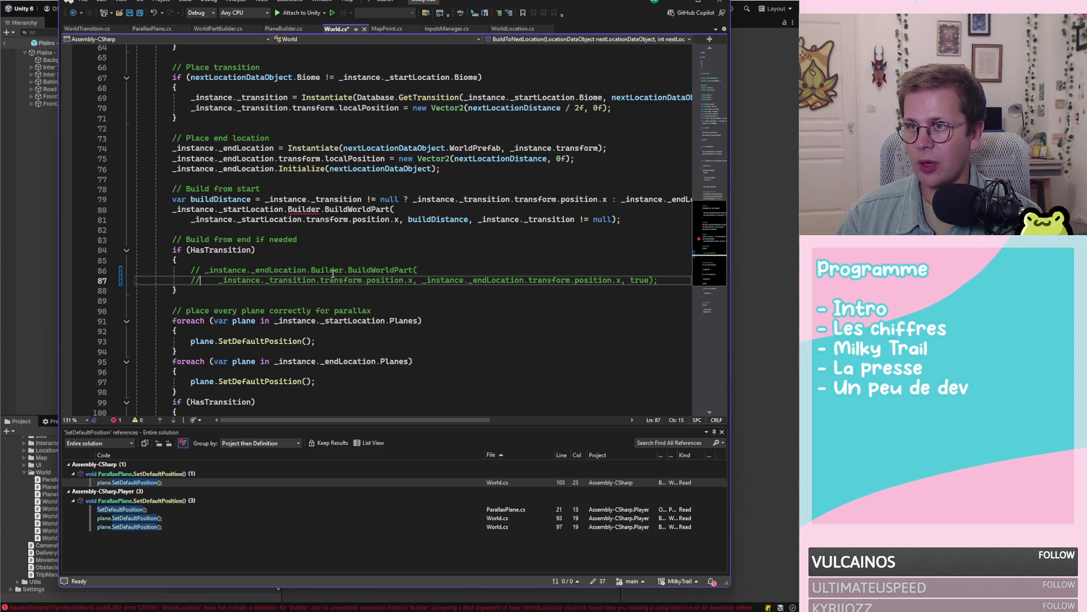
drag(177, 290, 54, 239)
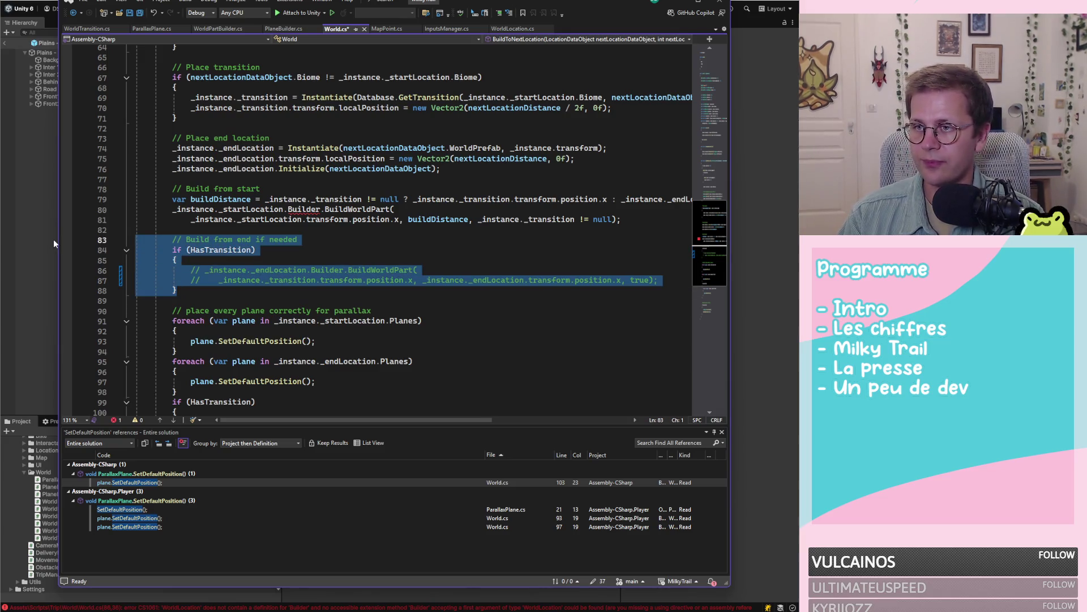
key(Delete)
key(BackSpace)
key(BackSpace)
key(ctrl+s)
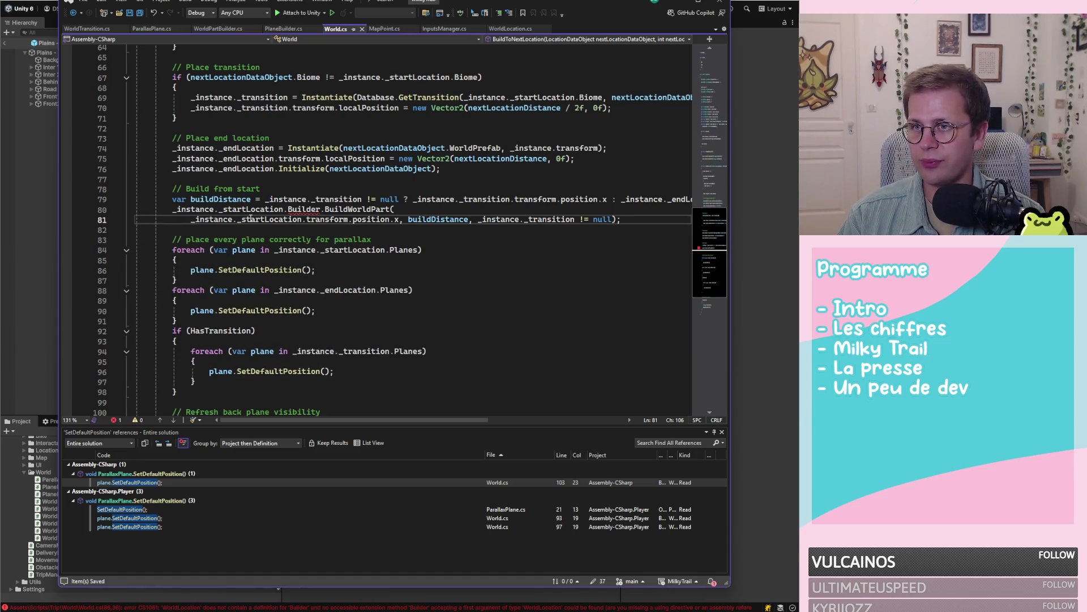
Step: Delete the 'Build from start' block, save World.cs, and let Unity recompile
drag(623, 220, 62, 192)
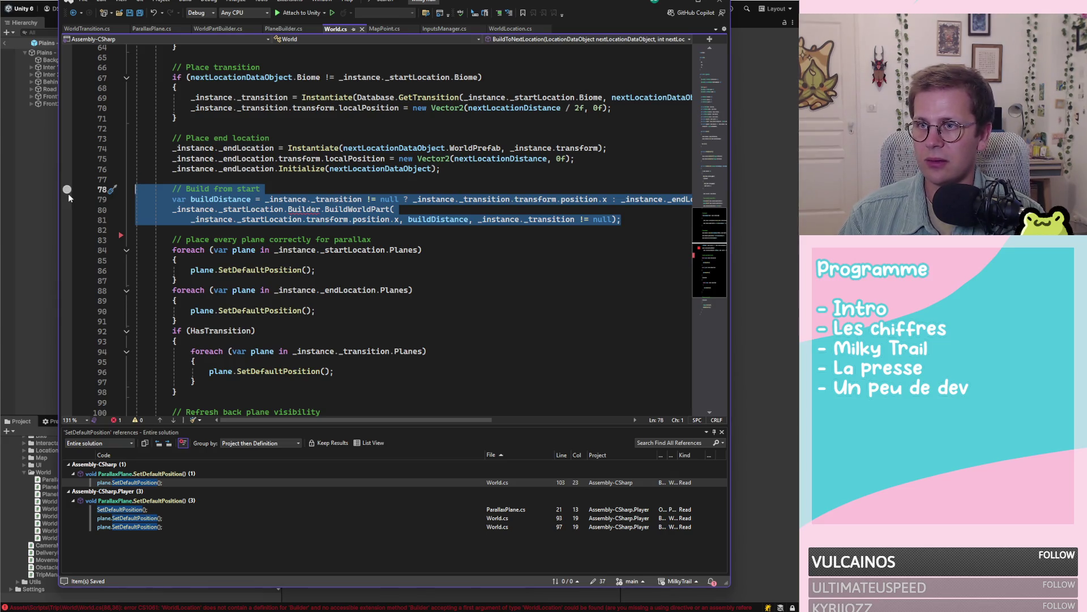
key(Delete)
key(BackSpace)
key(BackSpace)
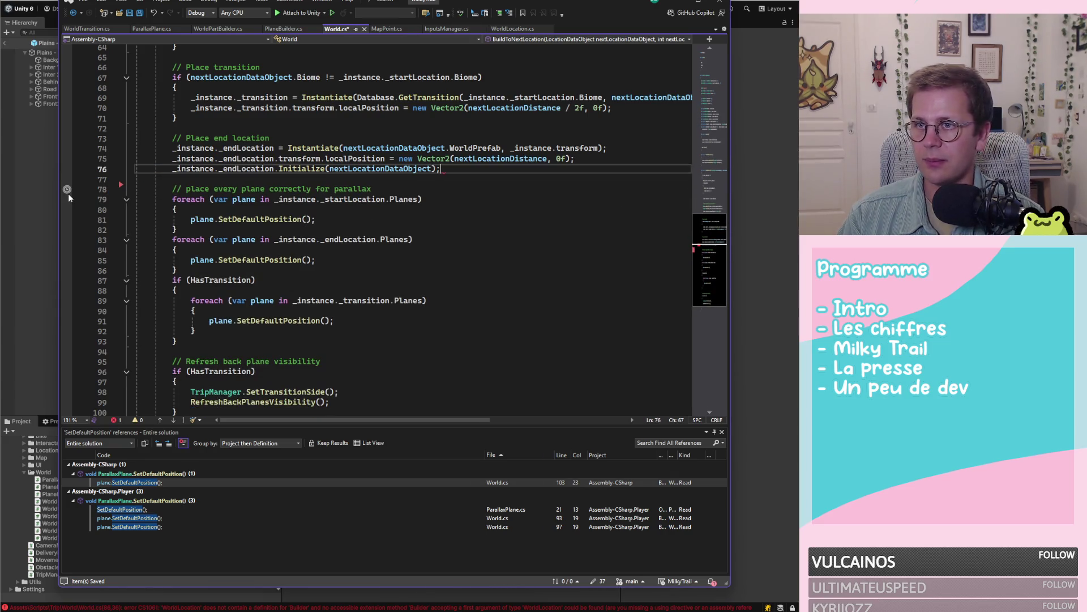
key(ctrl+s)
scroll(359, 275, up, 2)
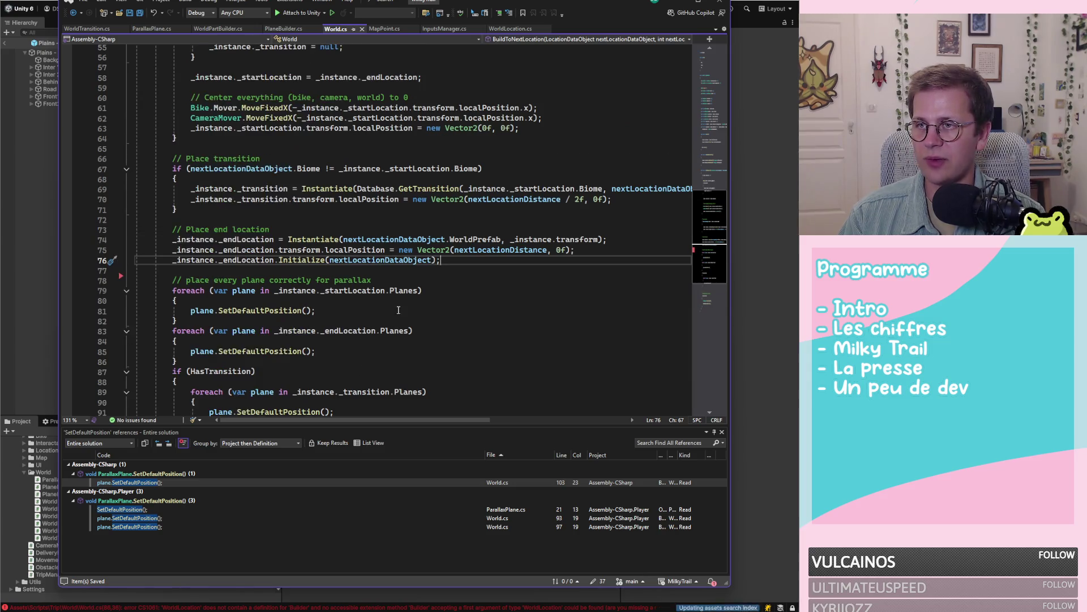
scroll(364, 265, up, 6)
scroll(479, 244, down, 6)
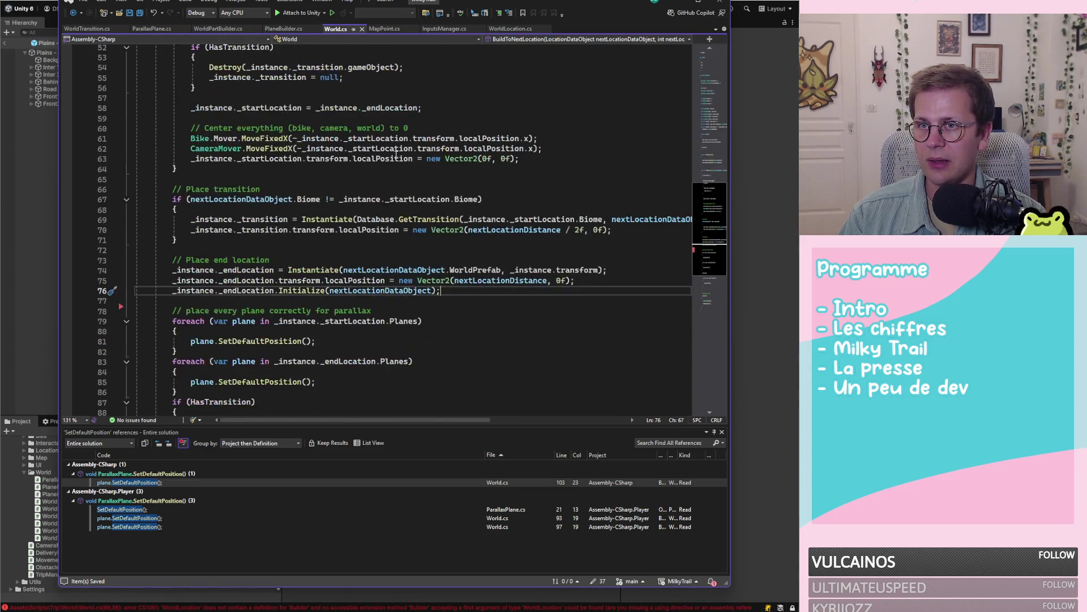
scroll(479, 244, up, 3)
click(767, 361)
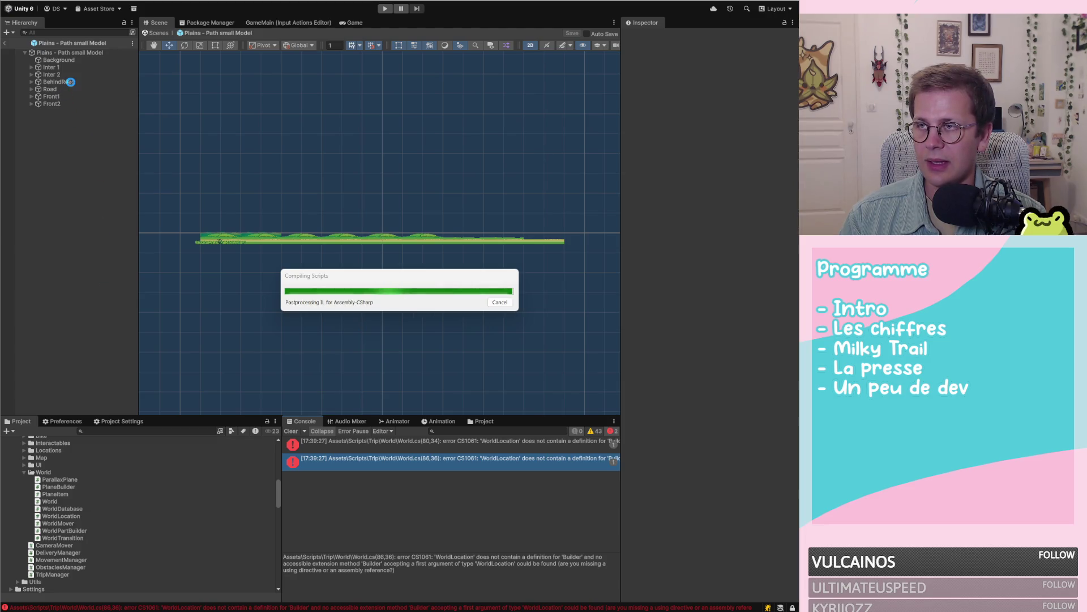
Step: Open Plains - Farm, remove World Part Builder leaving Transform and World Location, and save the prefab
scroll(95, 479, up, 10)
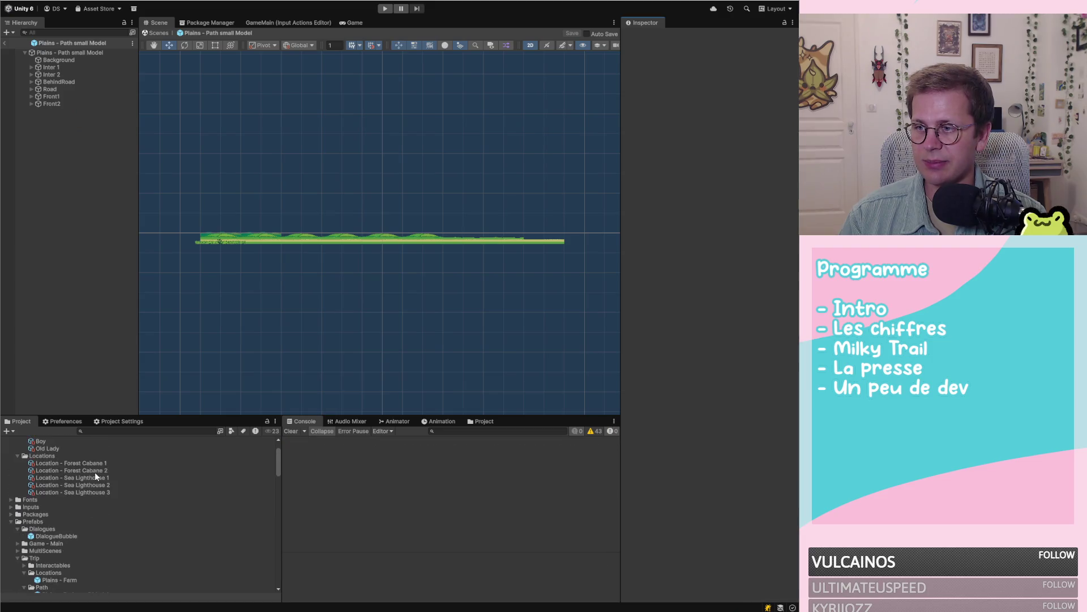
scroll(98, 491, down, 5)
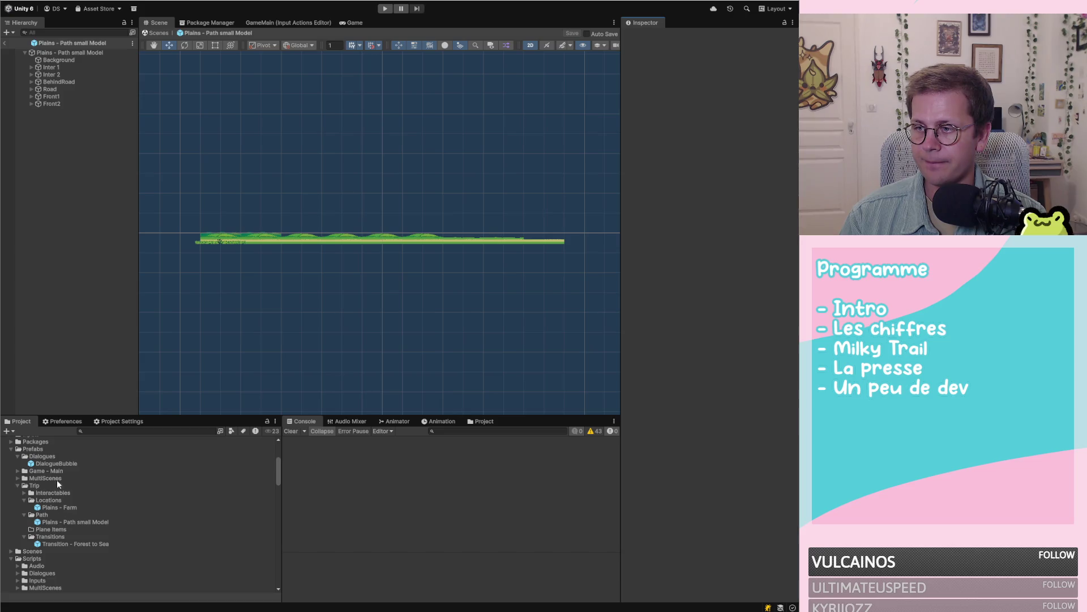
scroll(55, 461, down, 3)
scroll(67, 494, up, 3)
double_click(60, 506)
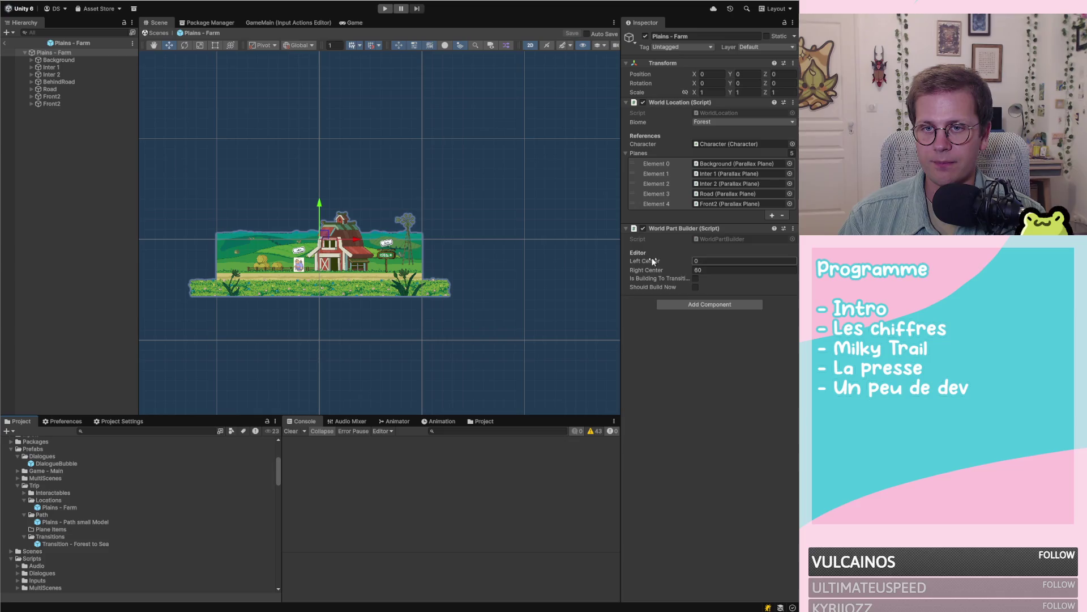
scroll(363, 275, down, 3)
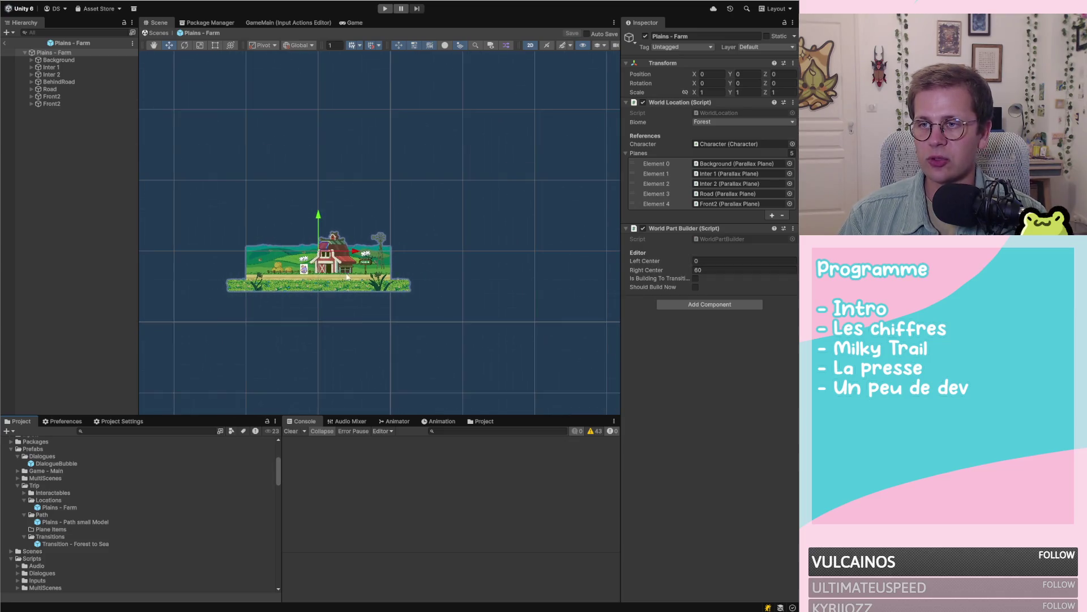
scroll(604, 267, right, 2)
scroll(570, 292, up, 1)
right_click(704, 229)
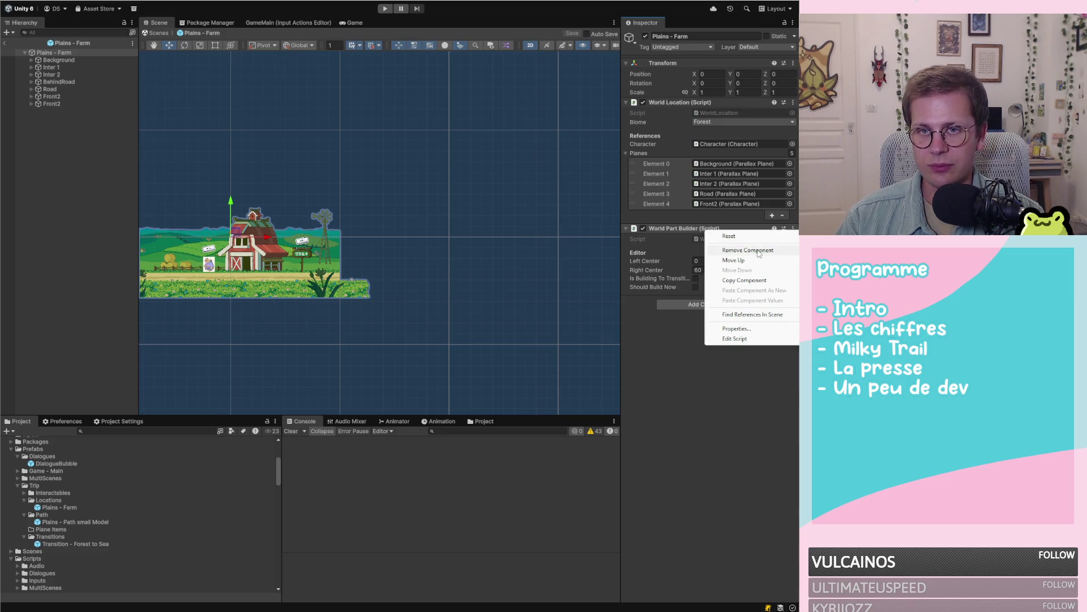
click(759, 251)
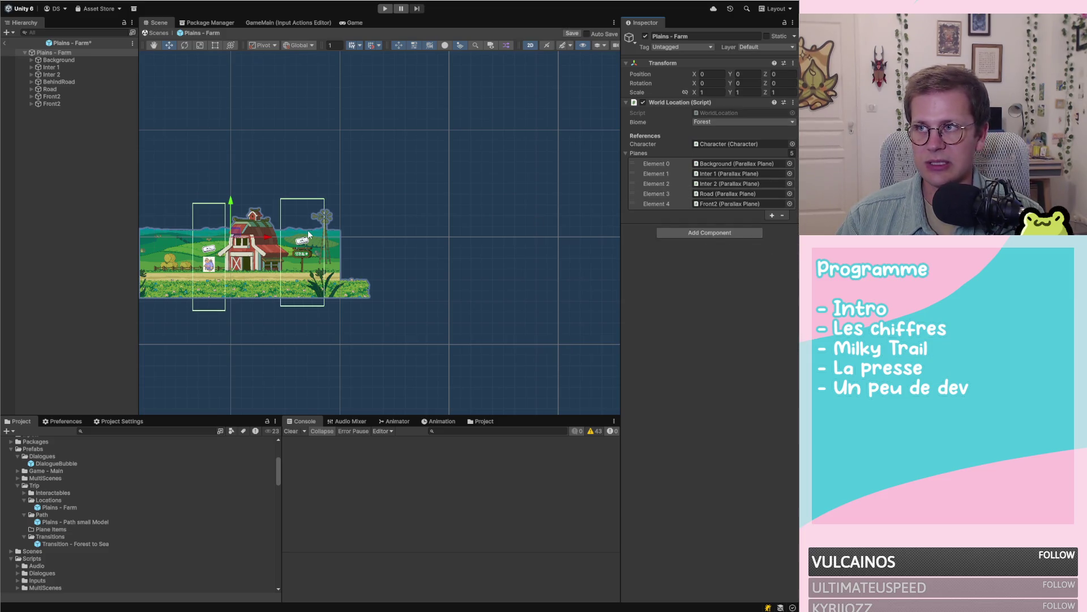
key(ctrl+s)
scroll(102, 470, down, 5)
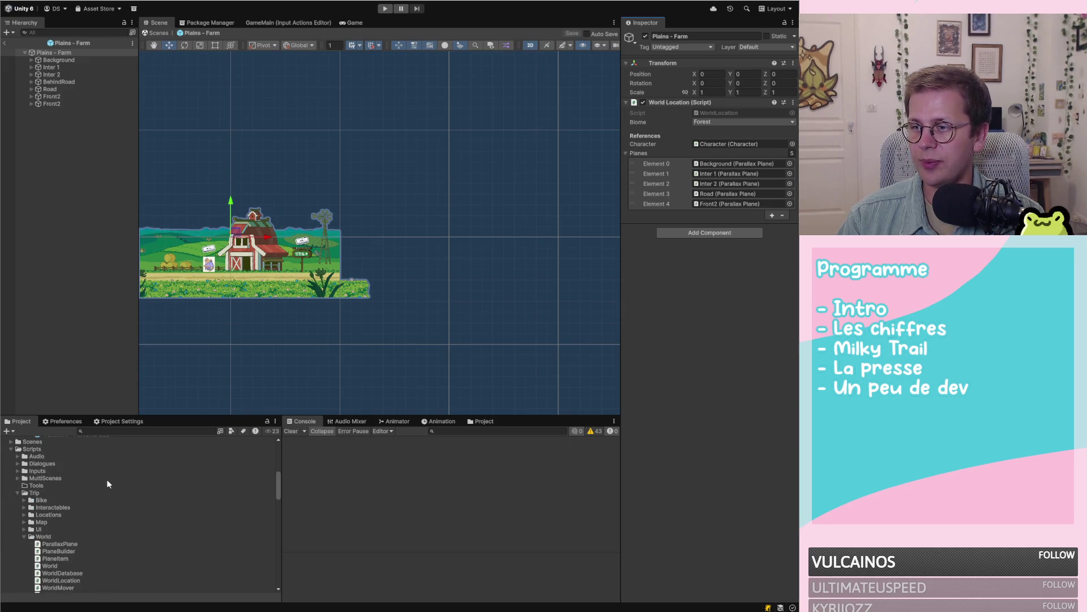
Step: Review the code of the PlaneBuilder and WorldPartBuilder scripts in the Inspector
click(62, 525)
scroll(90, 529, down, 1)
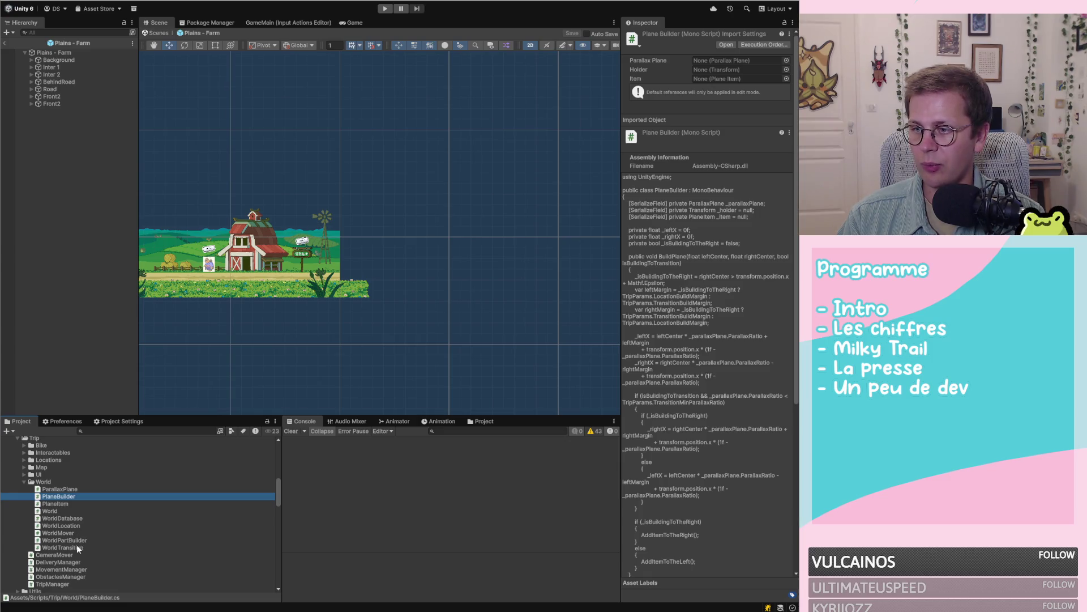
scroll(91, 530, down, 1)
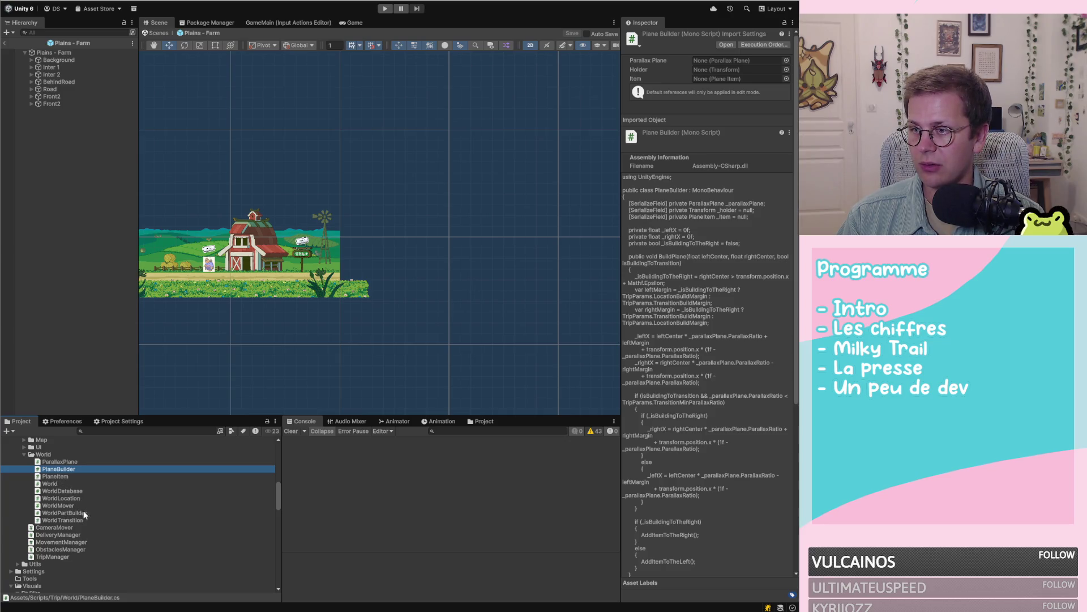
ctrl+click(83, 512)
click(93, 514)
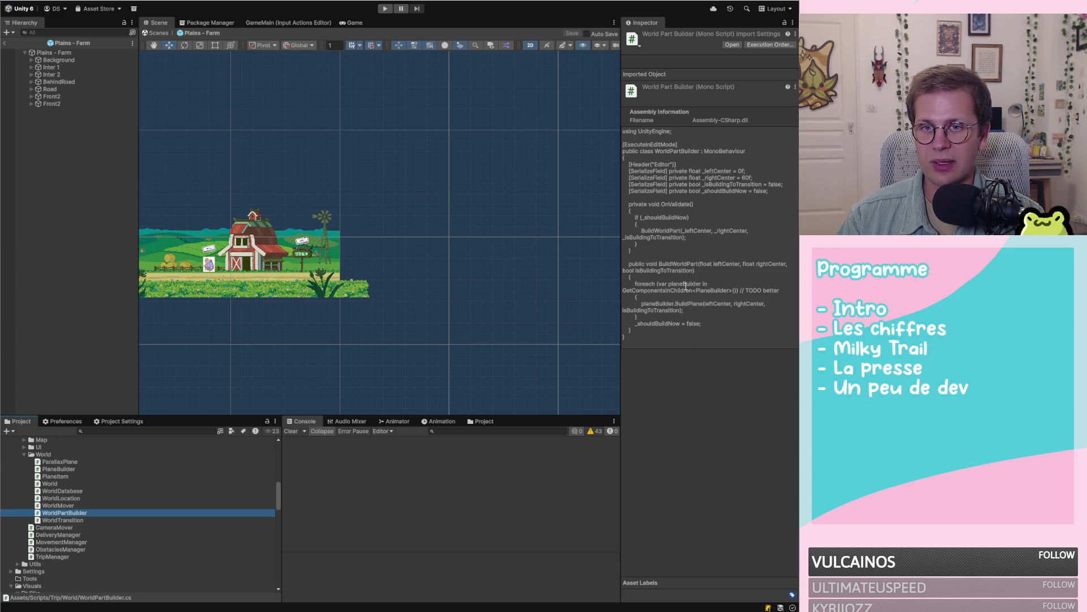
click(80, 469)
scroll(729, 279, down, 2)
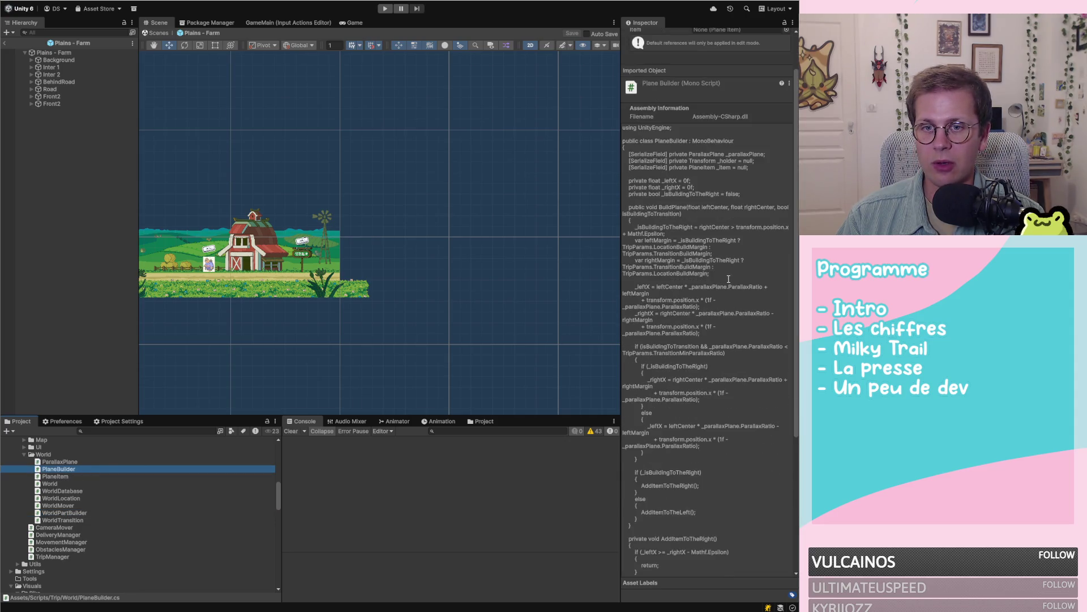
scroll(724, 302, down, 2)
scroll(730, 326, down, 6)
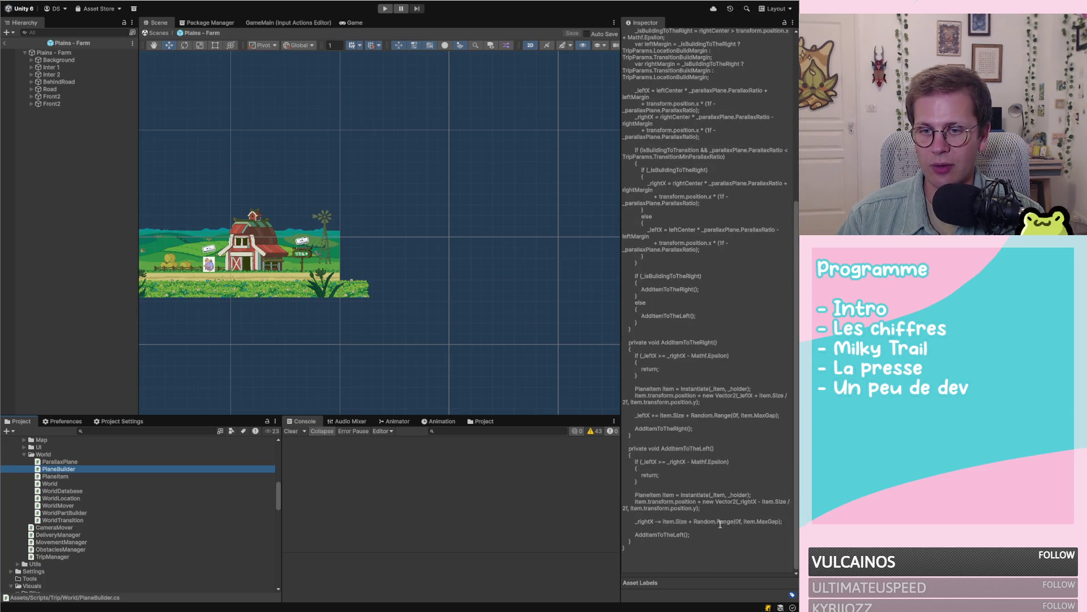
Step: Select both PlaneBuilder and WorldPartBuilder and delete them from the project
ctrl+click(79, 513)
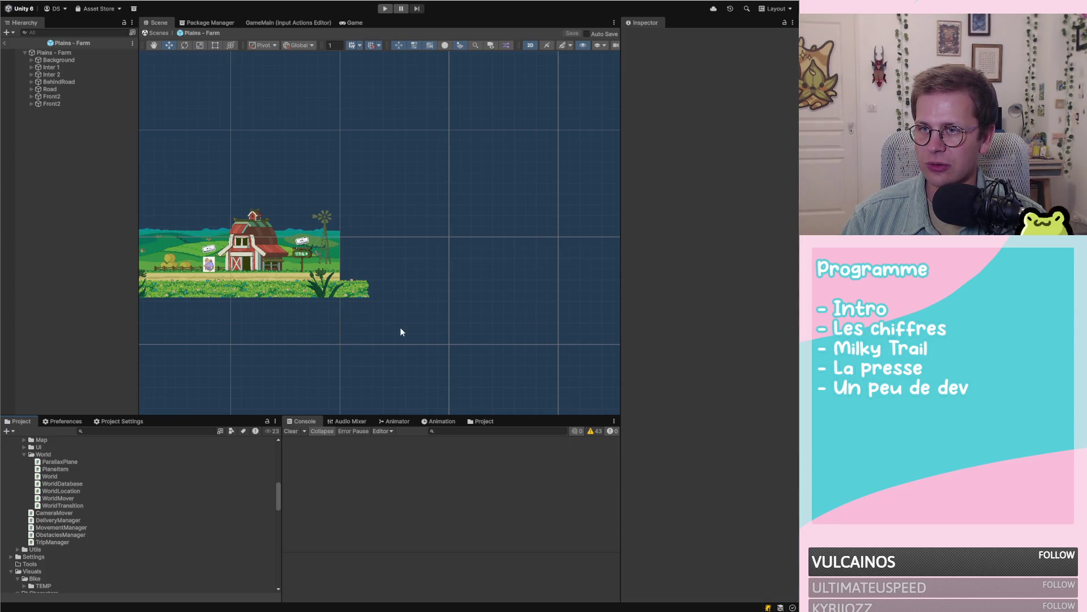
click(362, 499)
click(44, 241)
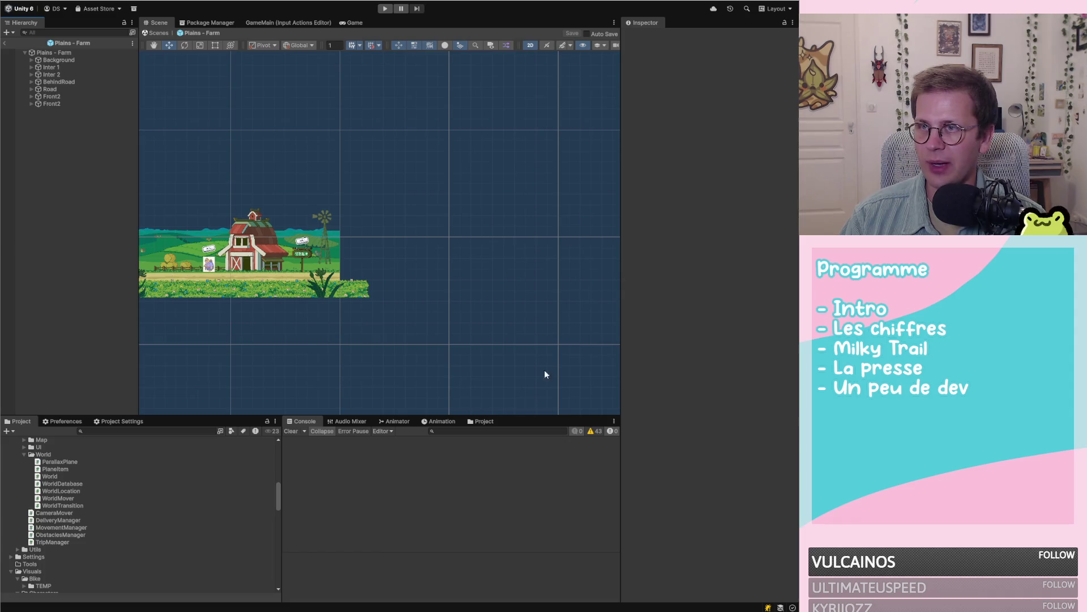
Step: Leave World.cs and bring Unity forward with the Project panel scrolled up to Prefabs
key(alt+Tab)
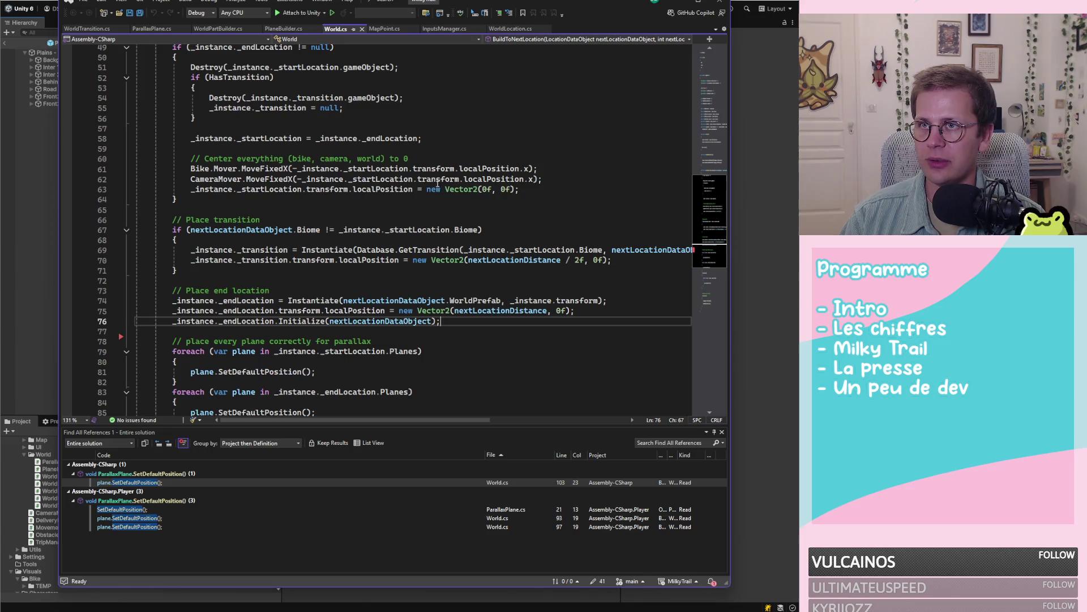
scroll(467, 201, up, 4)
scroll(466, 201, up, 1)
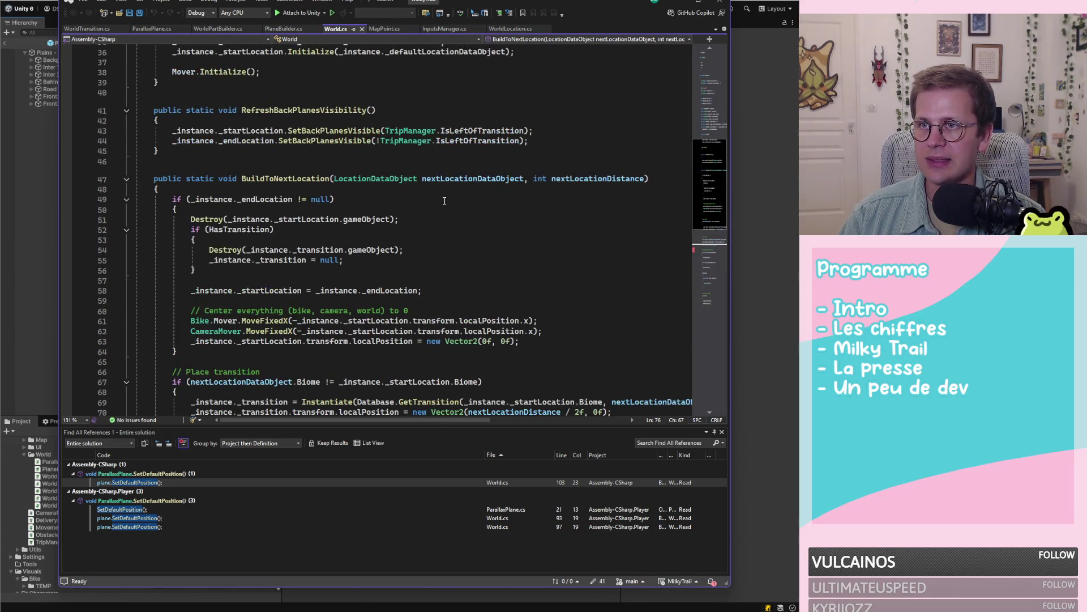
click(19, 254)
scroll(126, 458, up, 10)
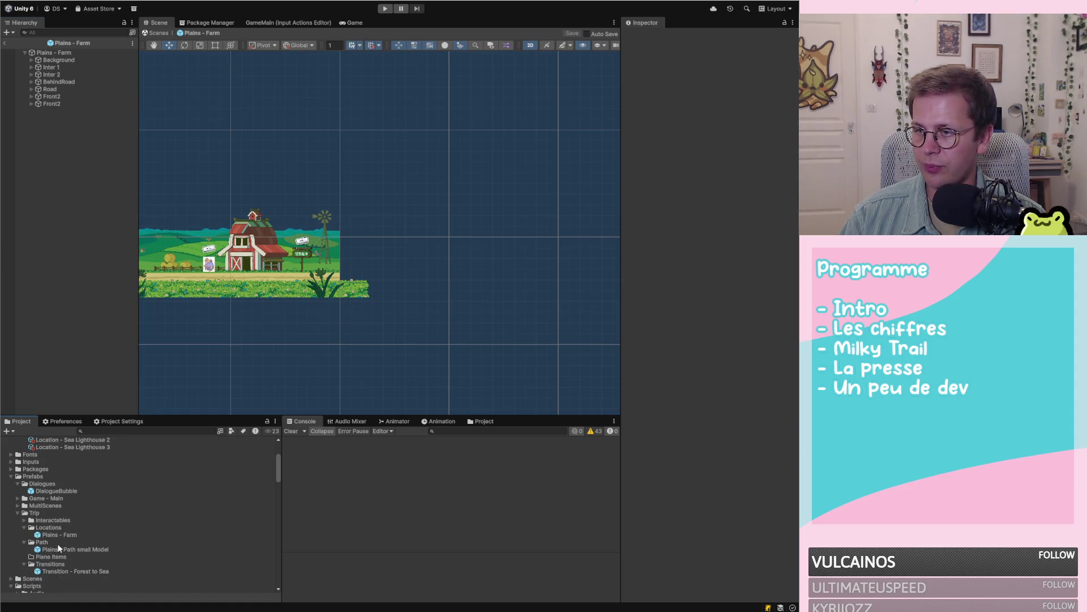
Step: Open the Transition - Forest to Sea prefab from the Project panel
click(66, 534)
click(70, 549)
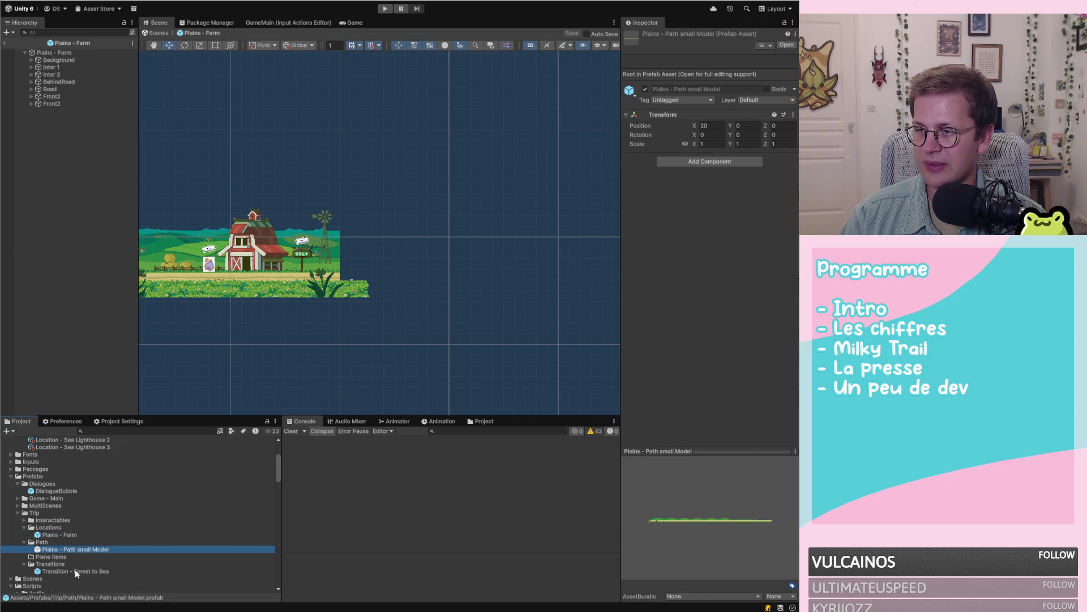
click(60, 571)
double_click(60, 571)
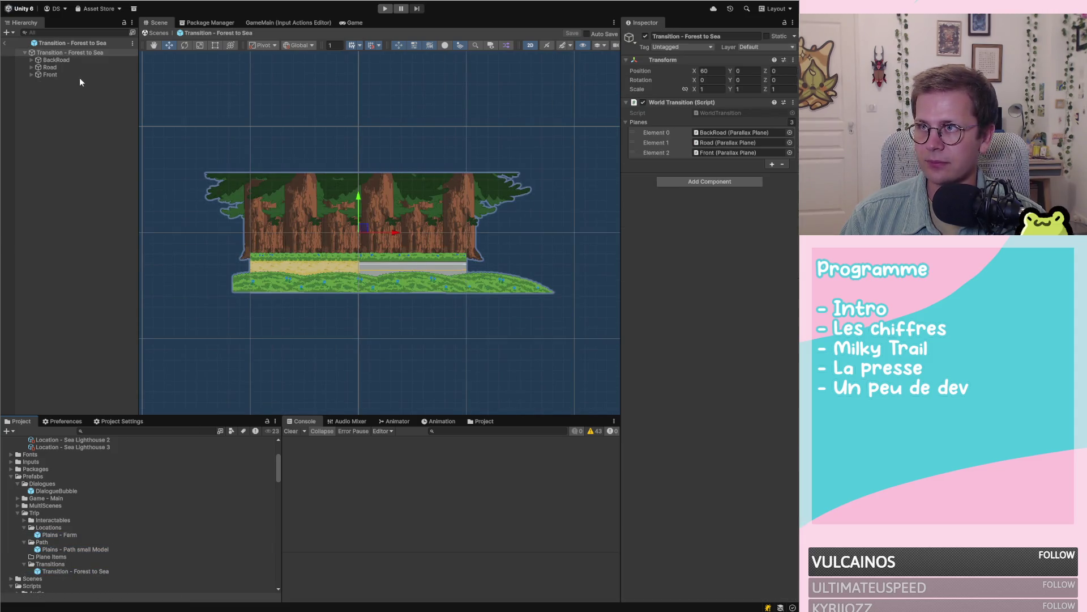
Step: Inspect its BackRoad, Road and Front planes, then open the root's WorldTransition script
click(80, 52)
click(74, 60)
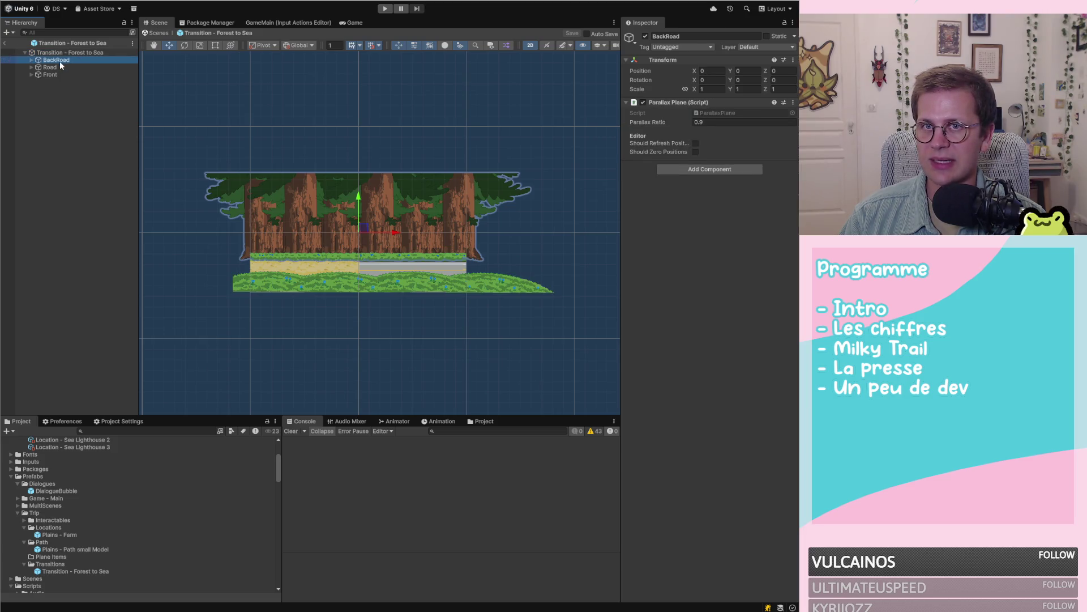
key(Down)
key(Down)
click(53, 54)
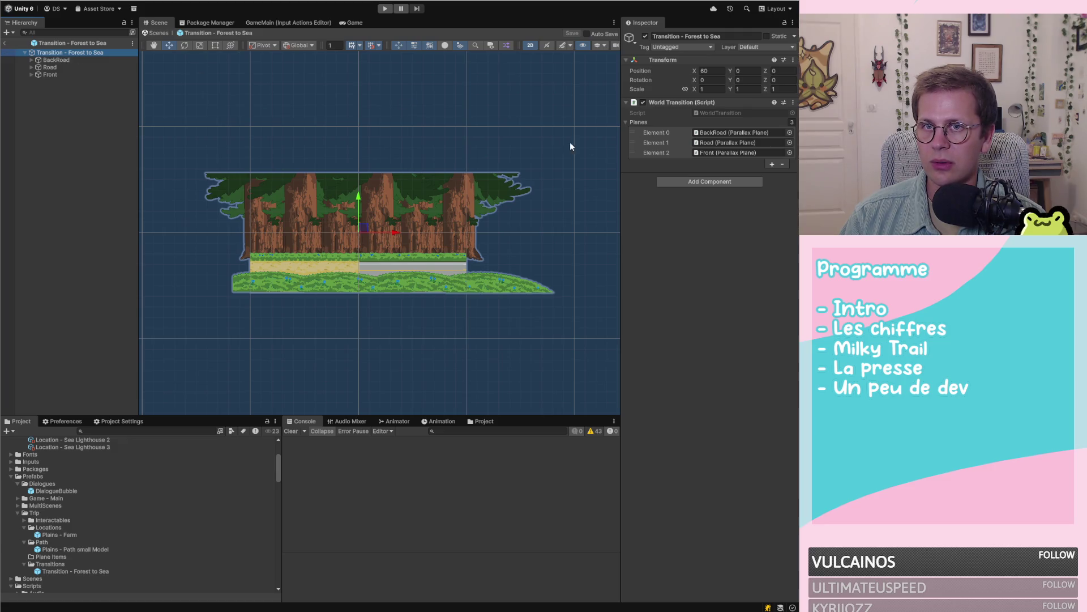
click(731, 113)
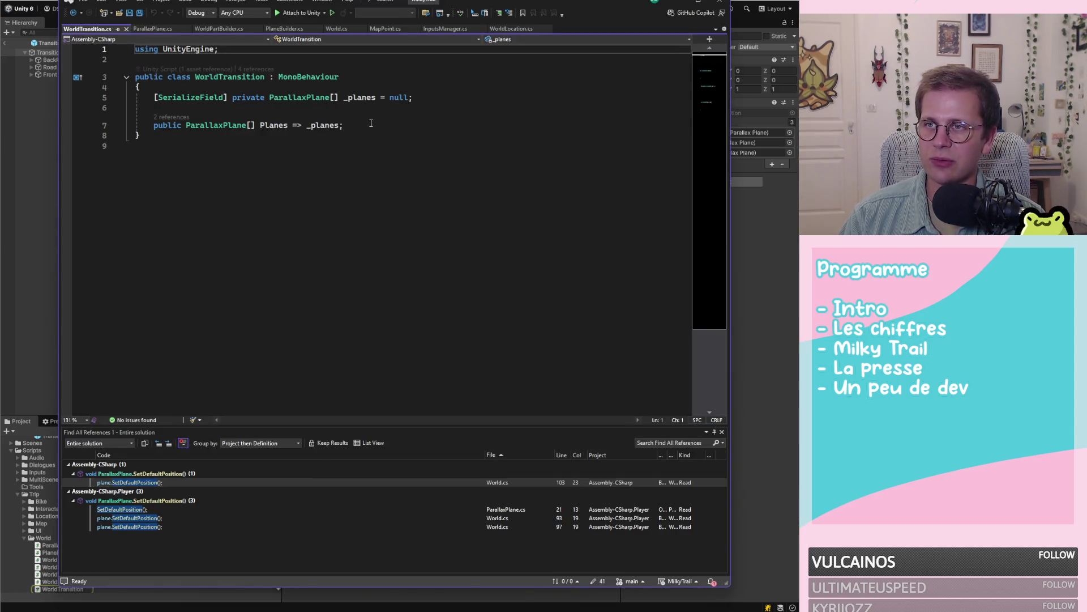
Step: Rename the WorldTransition class to WorldPath, save, and list all WorldPath references
click(371, 124)
click(266, 78)
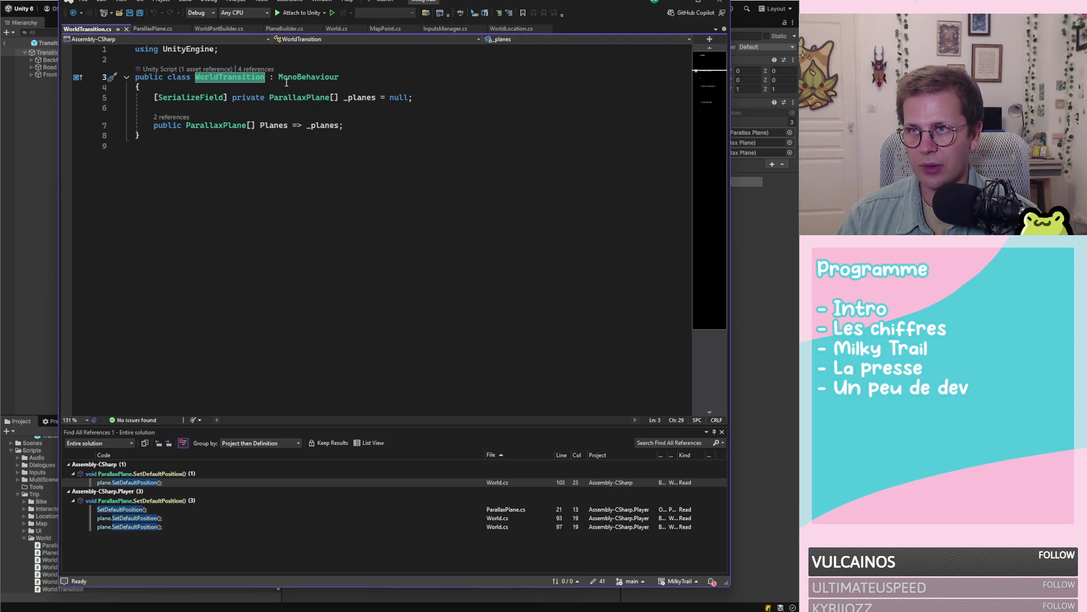
key(ctrl+Left)
scroll(286, 83, down, 1)
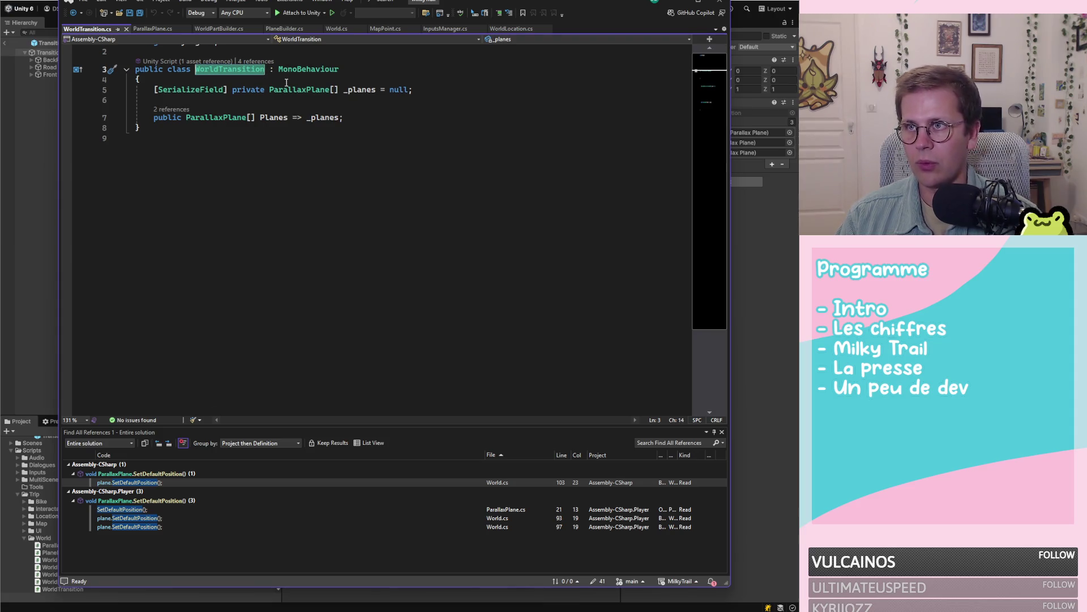
scroll(286, 83, up, 1)
key(ctrl+r)
key(ctrl+r)
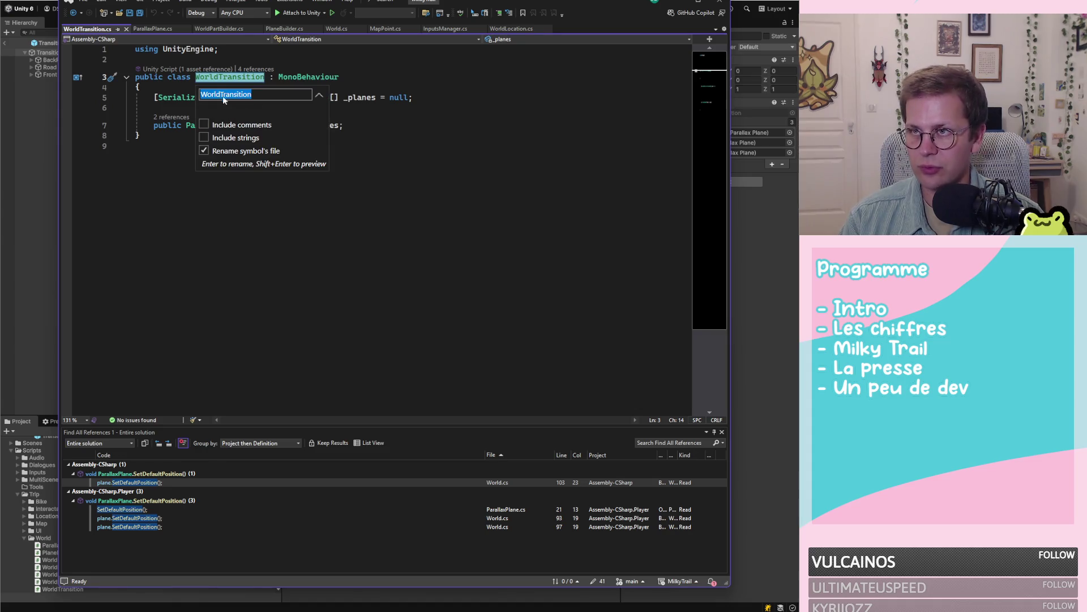
drag(268, 96, 221, 96)
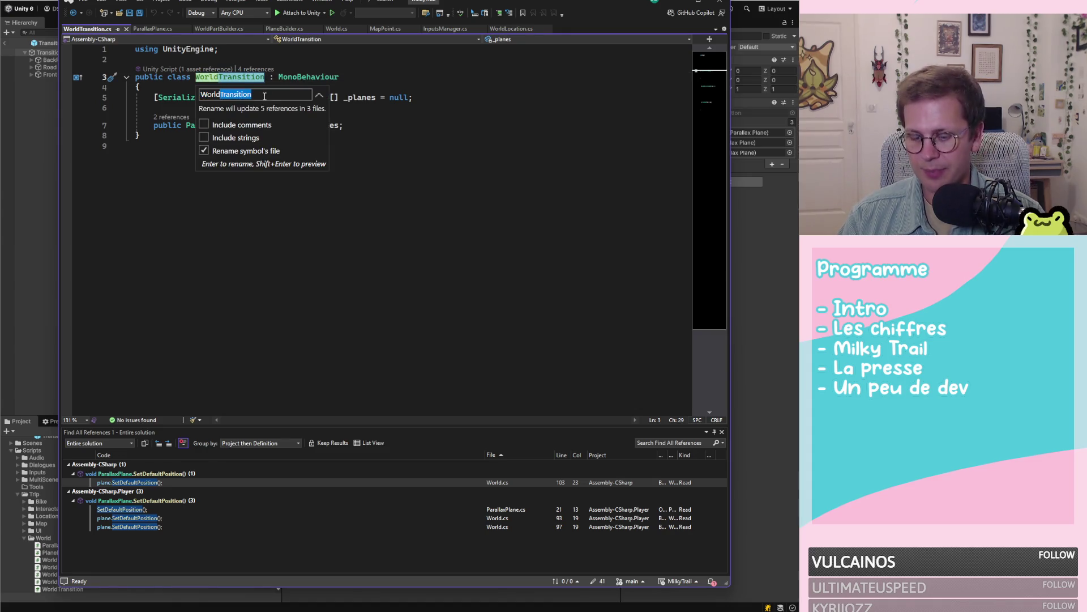
text(Path)
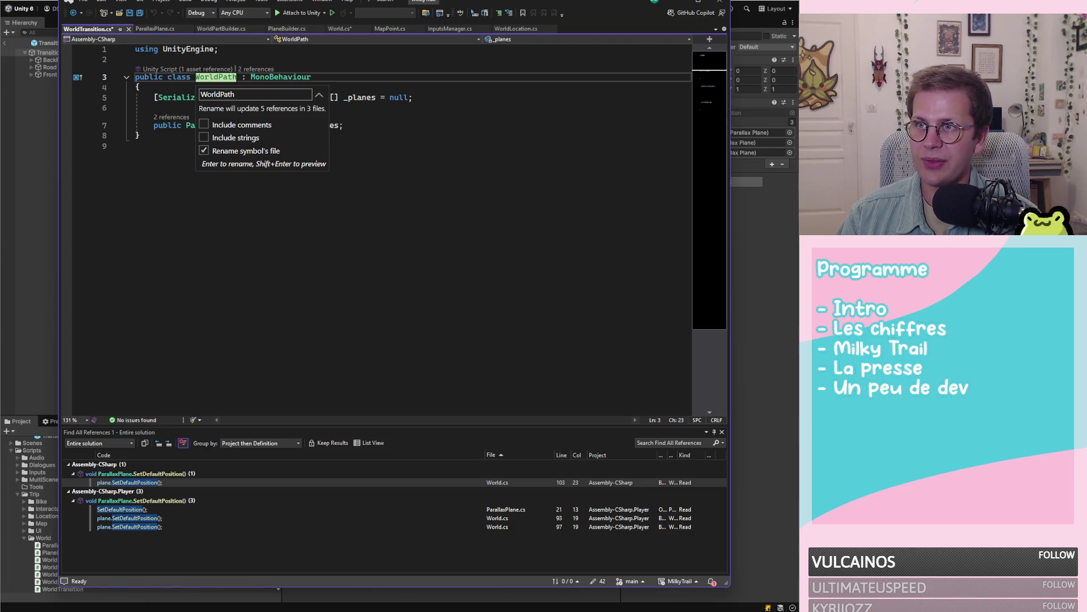
key(Return)
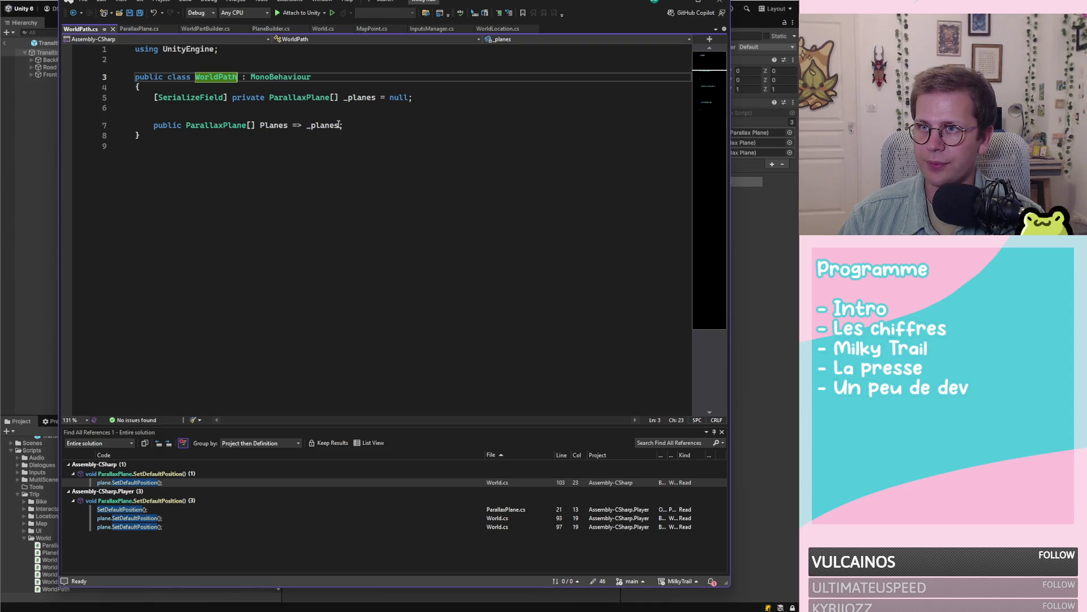
key(ctrl+s)
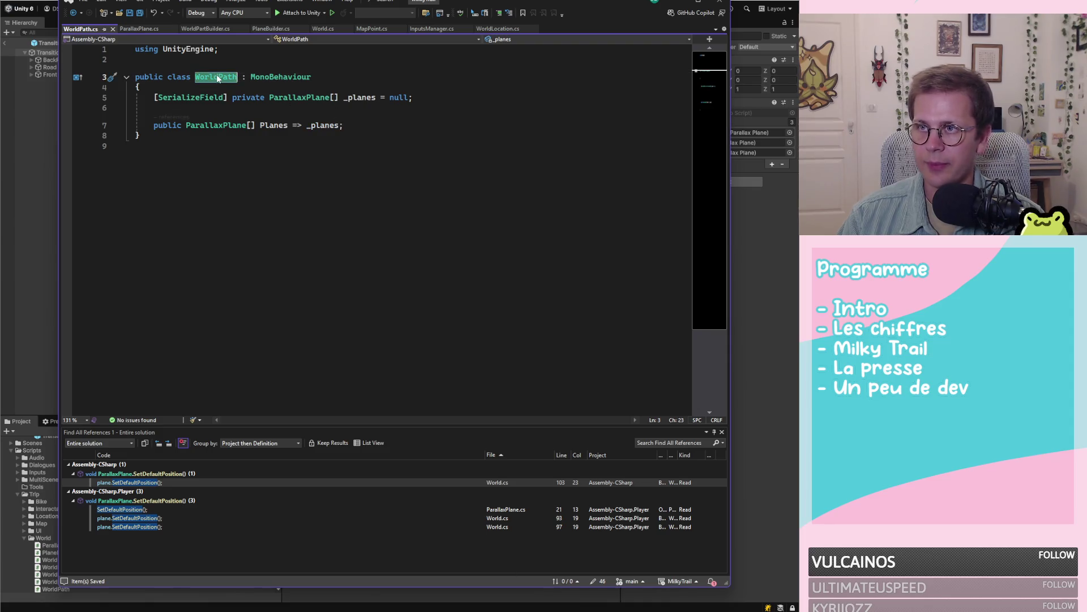
key(shift+F12)
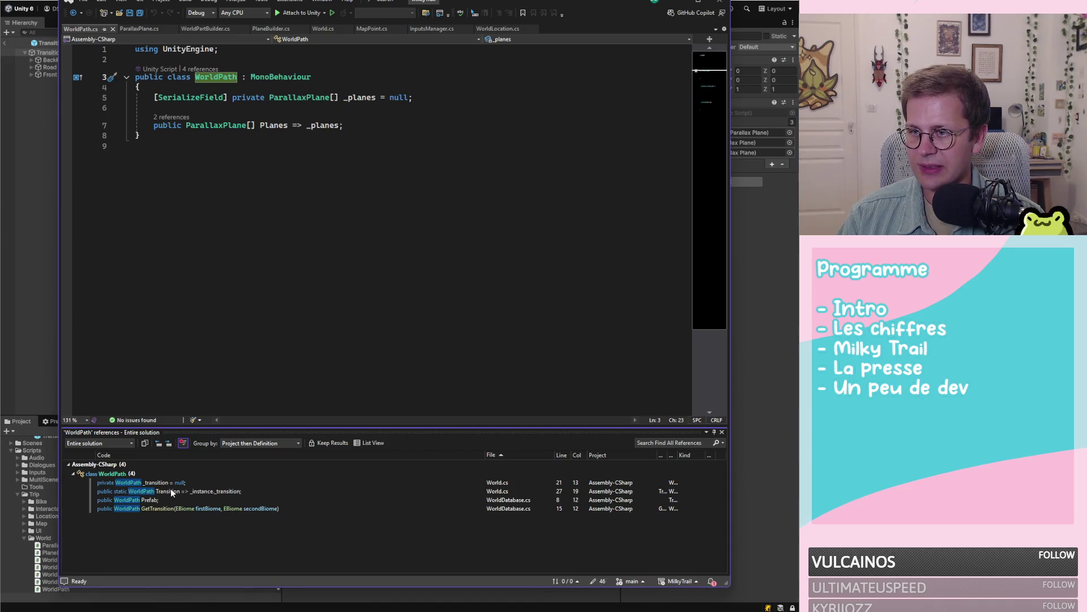
Step: Delete the _transition field and its Transition and HasTransition properties from World.cs, then save
double_click(175, 491)
double_click(176, 482)
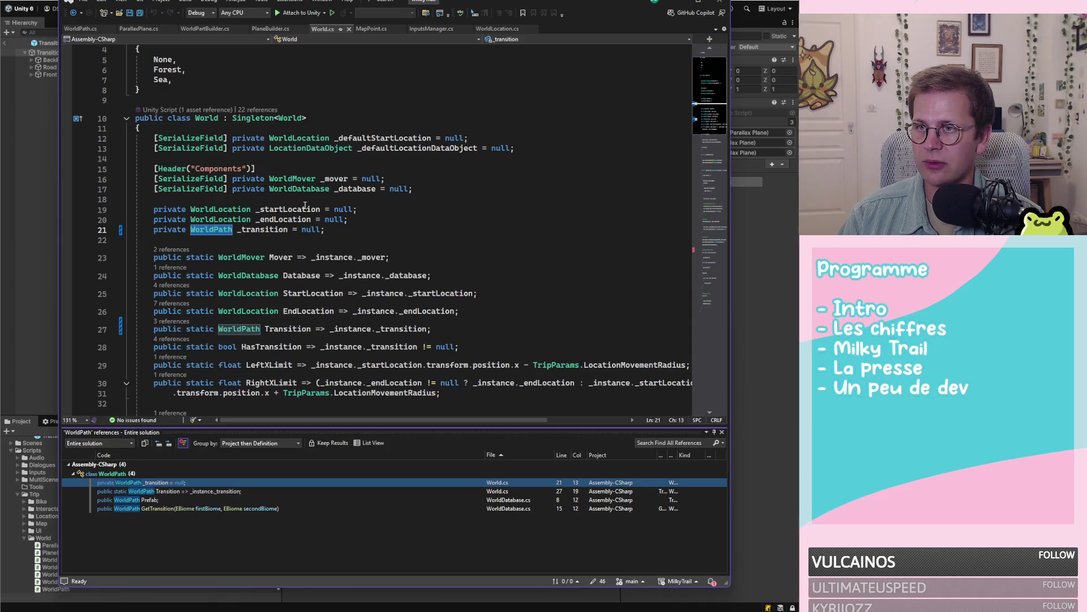
double_click(256, 229)
scroll(409, 242, up, 1)
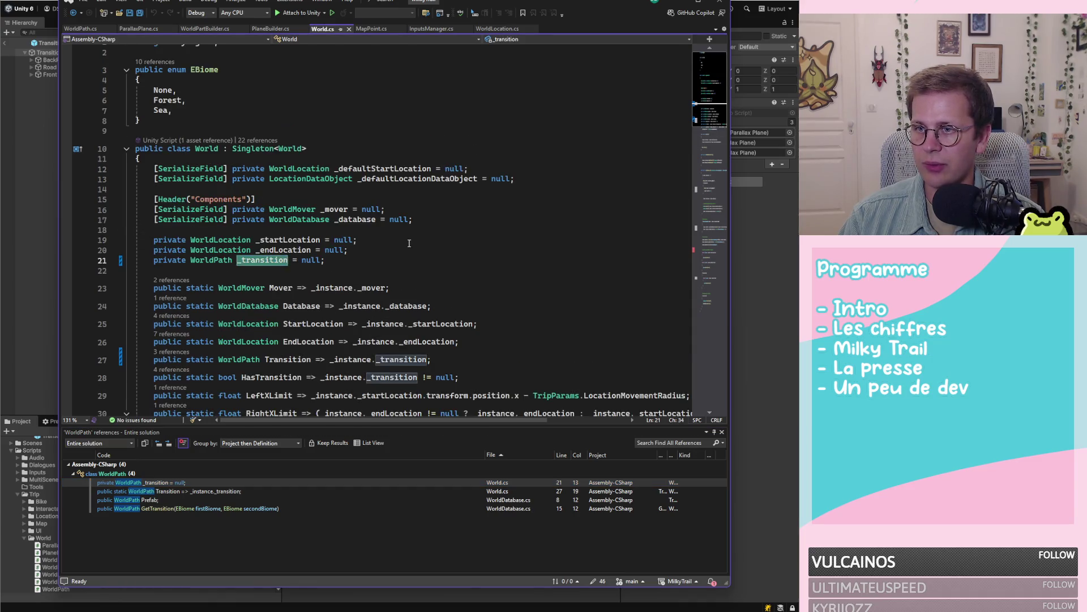
scroll(409, 243, down, 3)
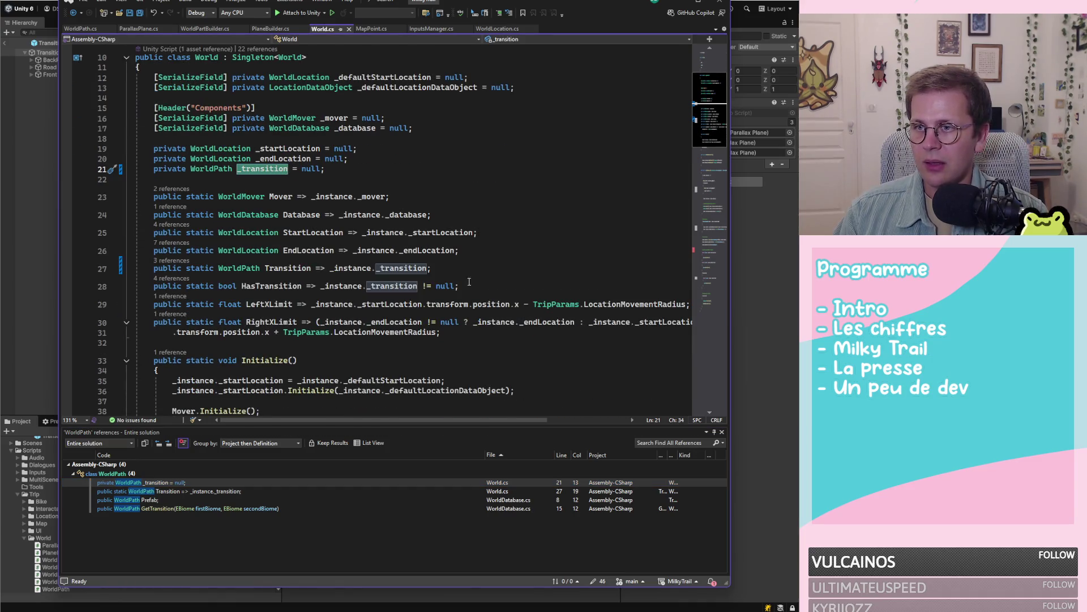
drag(468, 282, 507, 252)
key(Delete)
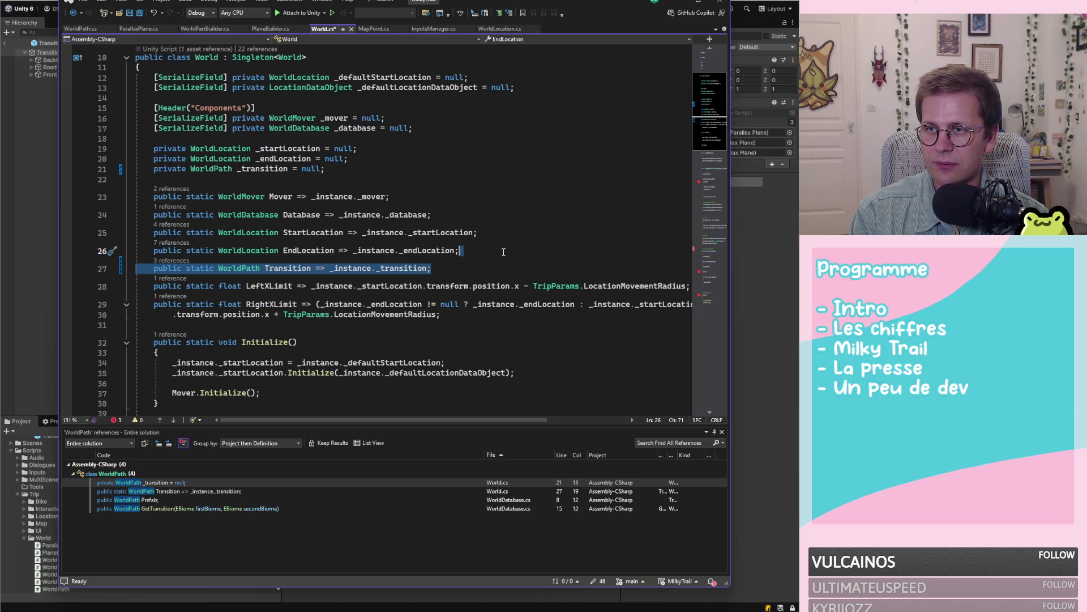
key(Delete)
click(346, 165)
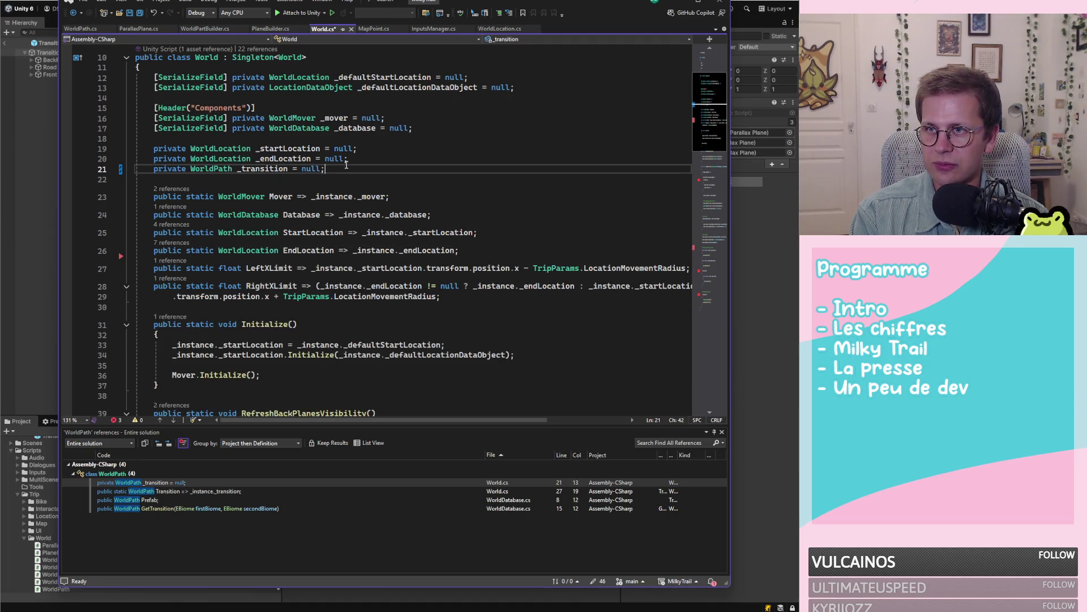
drag(379, 168, 391, 163)
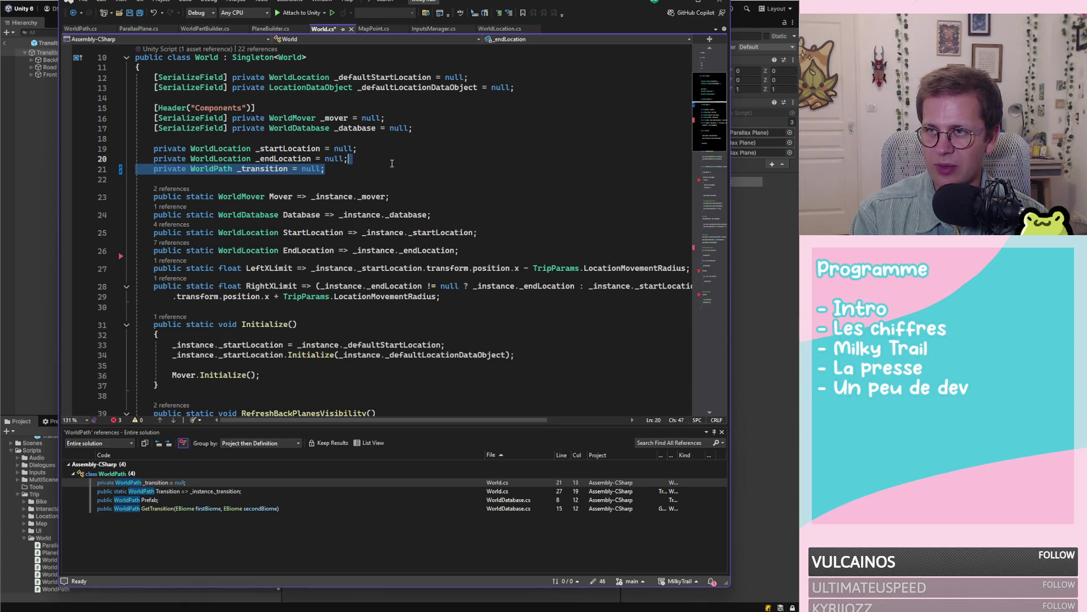
key(Delete)
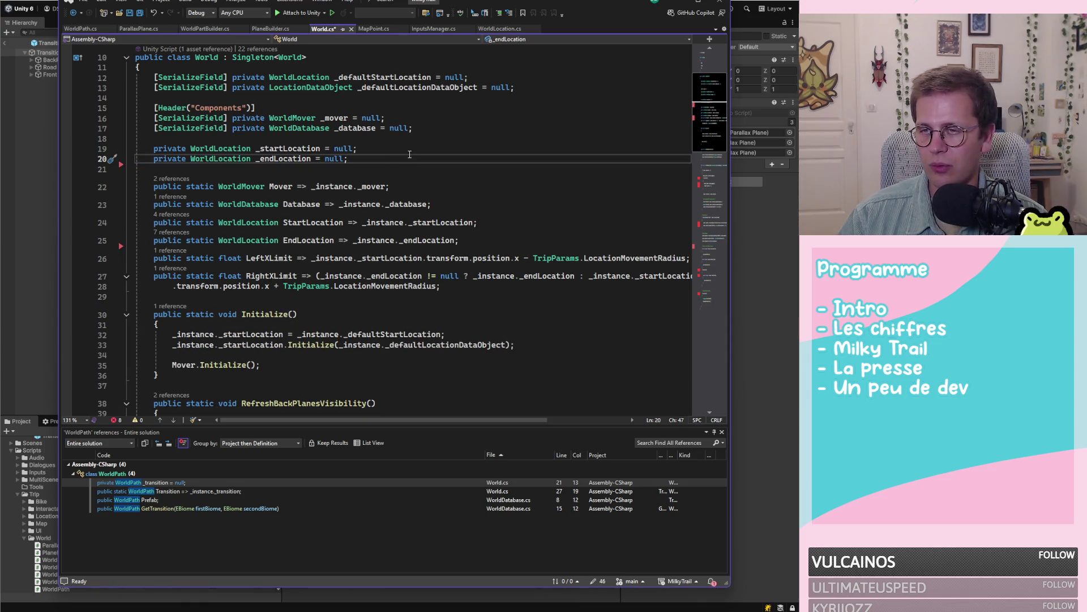
key(ctrl+s)
Step: Delete the if (HasTransition) block that destroys the old transition
scroll(462, 178, down, 9)
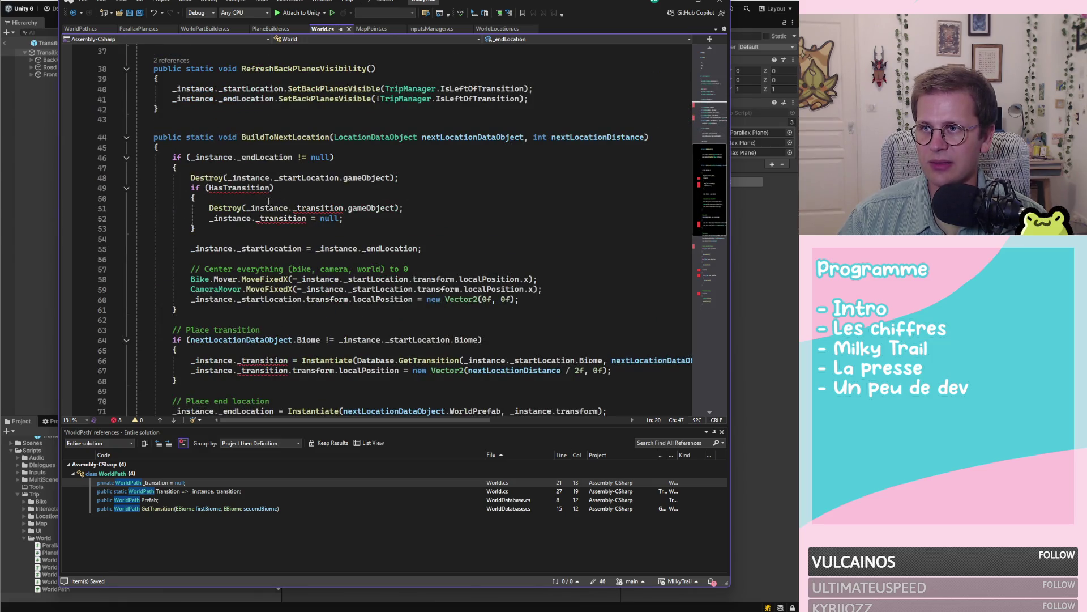
mouse_move(208, 226)
mouse_down()
mouse_move(136, 208)
mouse_move(135, 190)
mouse_move(54, 194)
mouse_up()
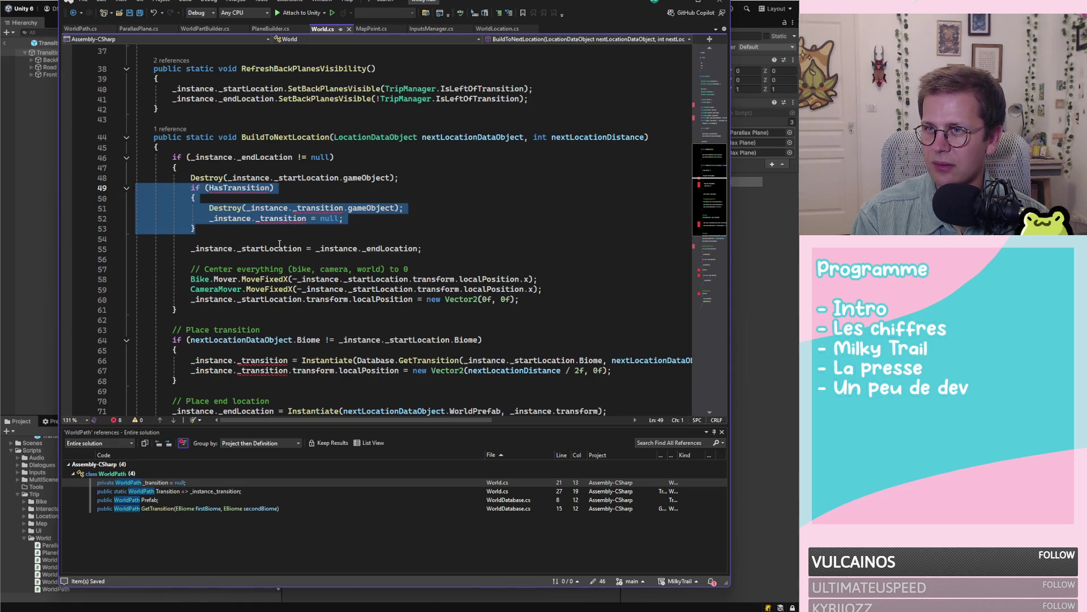
key(Delete)
key(BackSpace)
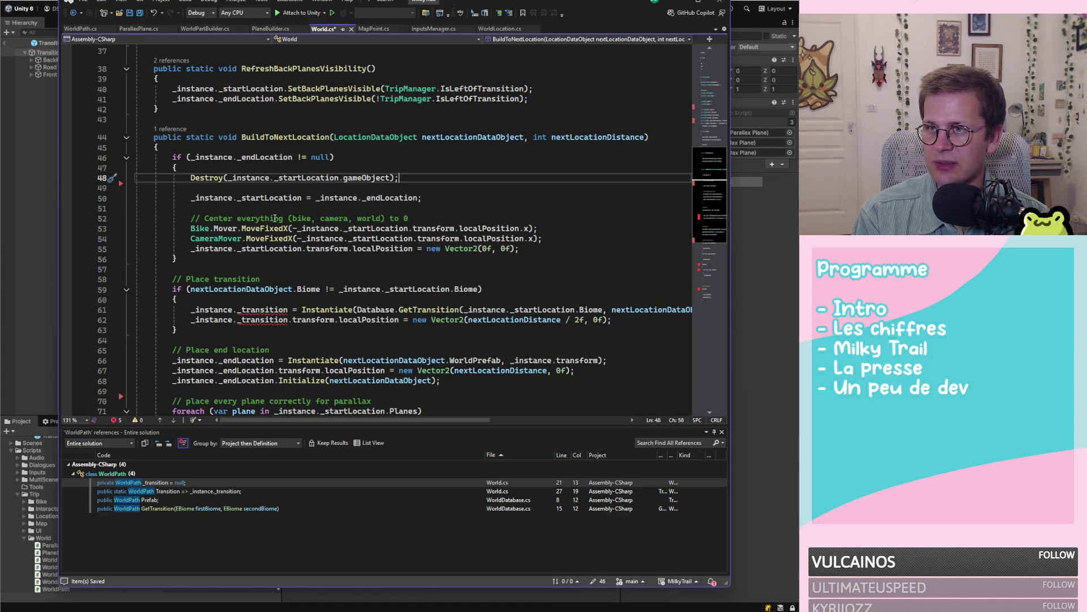
Step: Delete the transition-placing if-block in BuildToNextLocation
scroll(347, 253, down, 1)
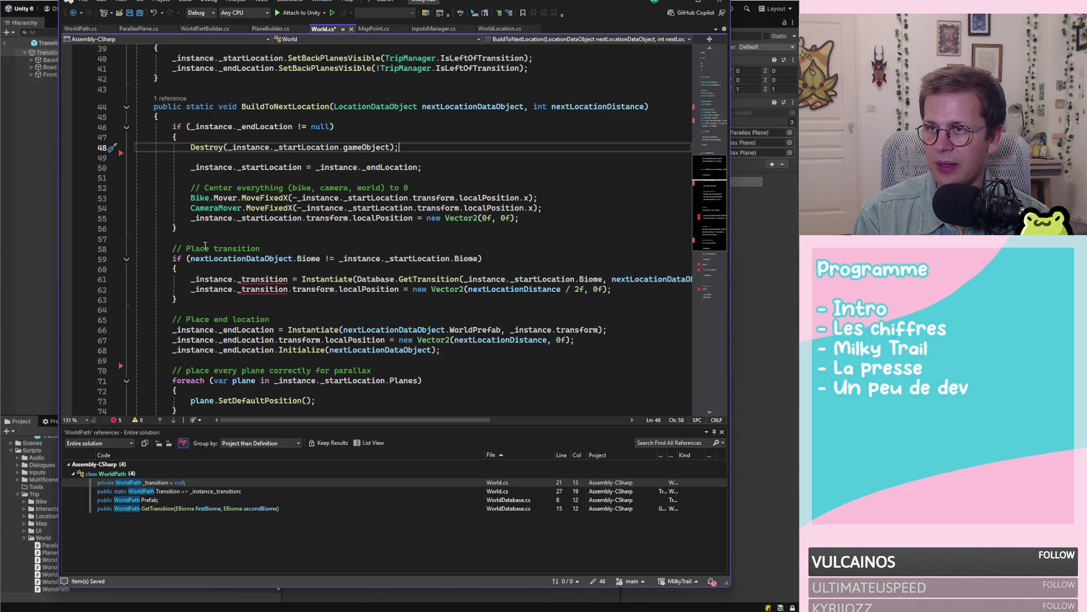
click(208, 248)
mouse_move(214, 299)
mouse_down()
mouse_move(142, 289)
mouse_move(136, 260)
mouse_up()
key(Delete)
key(BackSpace)
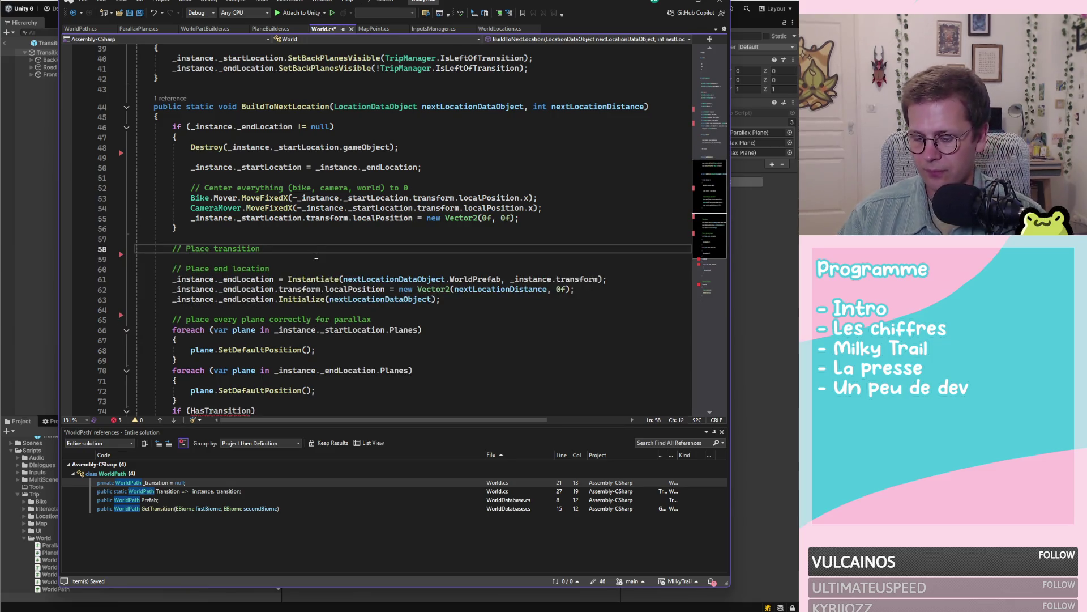
Step: Change the comment to '// TODO Place path'
click(188, 248)
text(TODO)
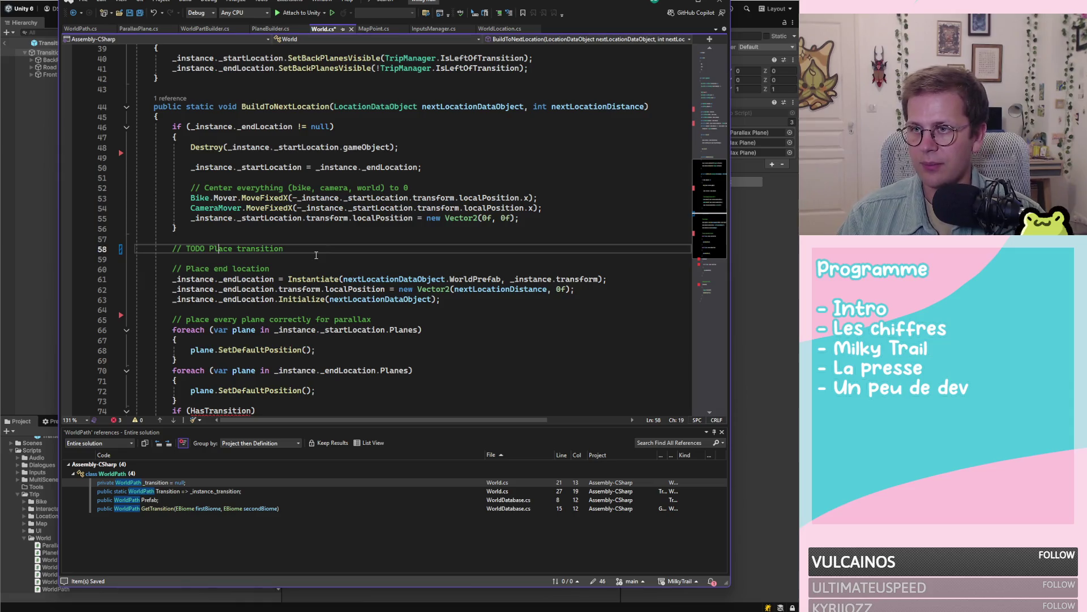
key(ctrl+Right)
key(Delete)
key(Delete)
key(Delete)
key(Delete)
key(Delete)
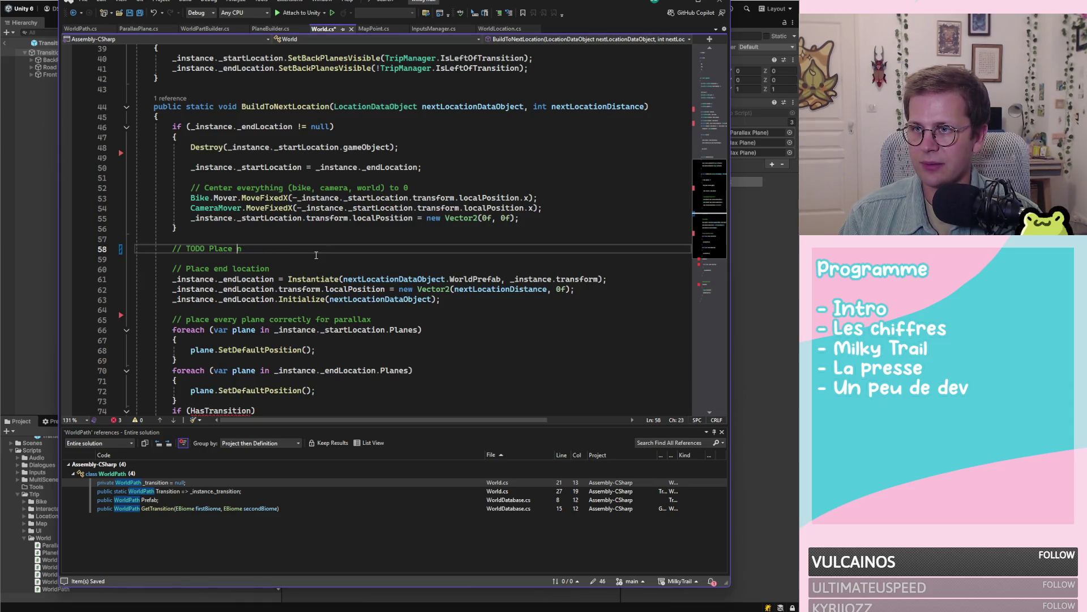
text(path)
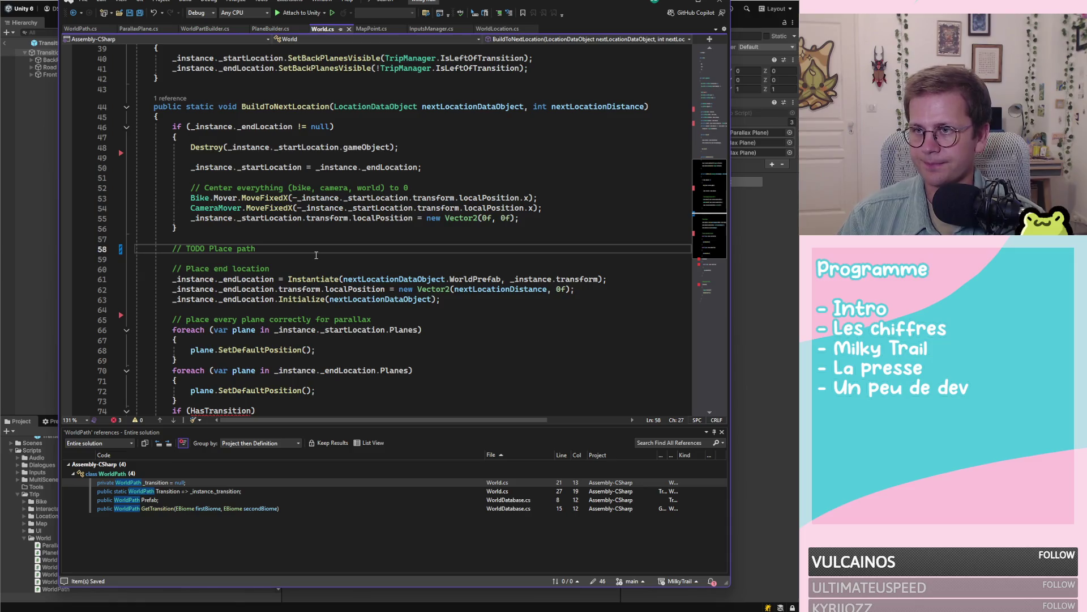
Step: Delete the if (HasTransition) parallax block and select the SetTransitionSide call
scroll(475, 255, down, 2)
scroll(475, 256, down, 2)
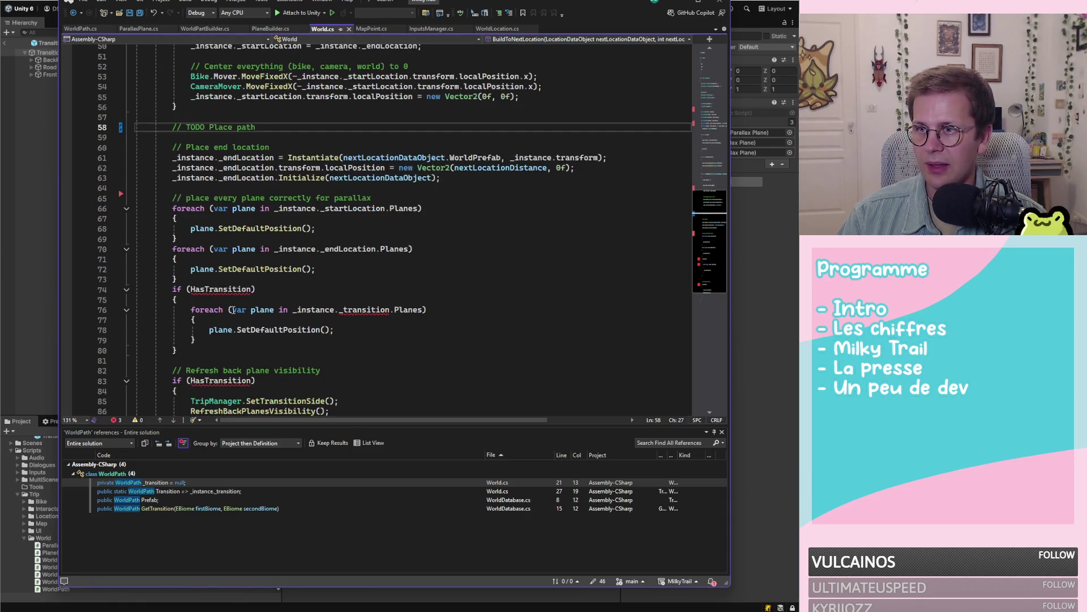
drag(176, 350, 104, 299)
key(shift+Up)
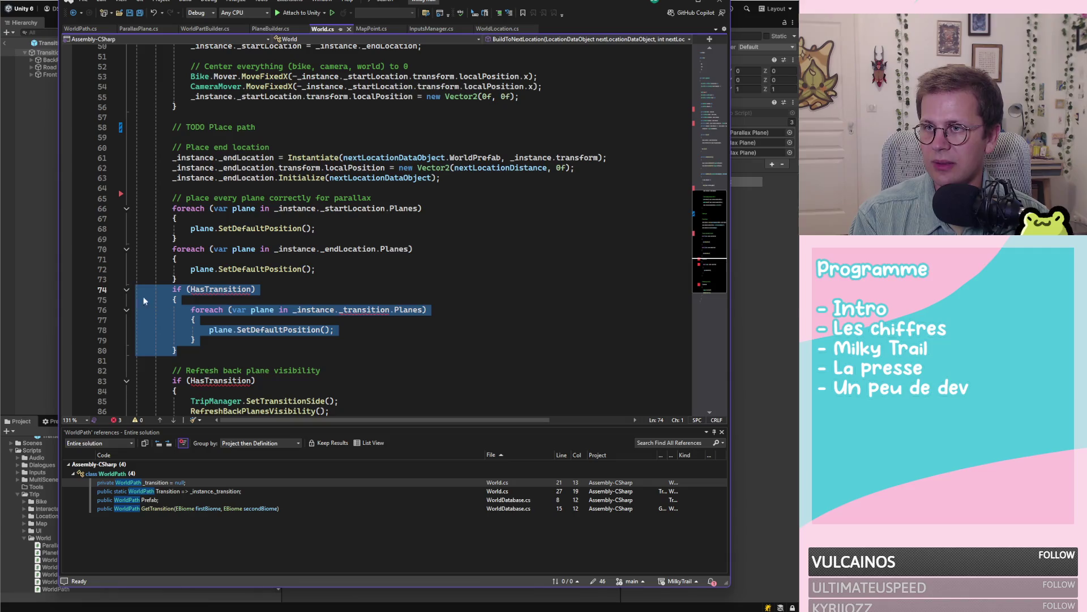
key(Delete)
key(BackSpace)
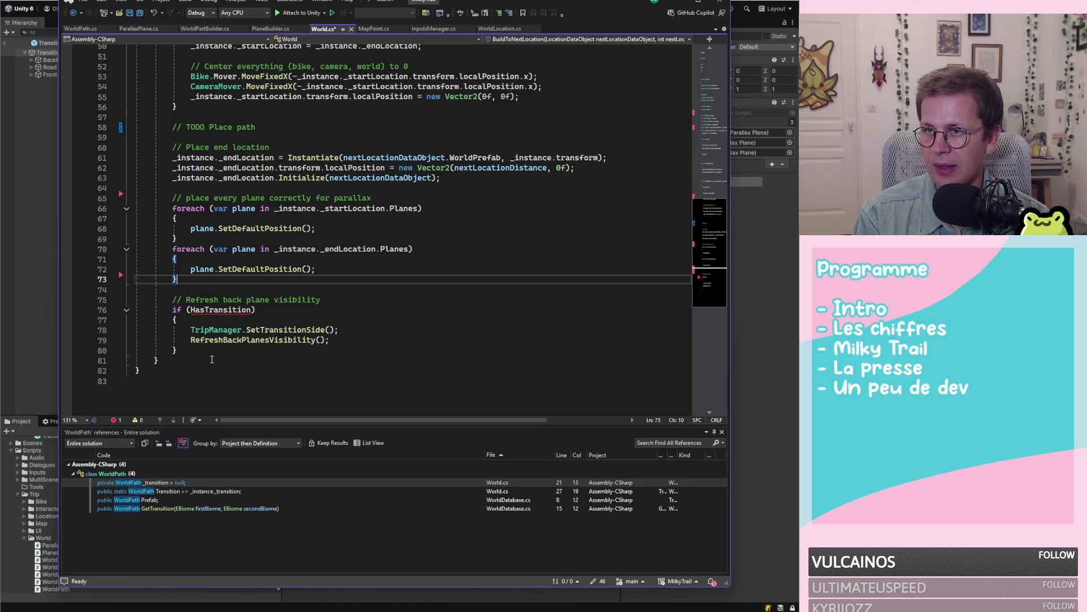
mouse_move(178, 350)
mouse_down()
mouse_move(170, 300)
mouse_move(47, 298)
mouse_up()
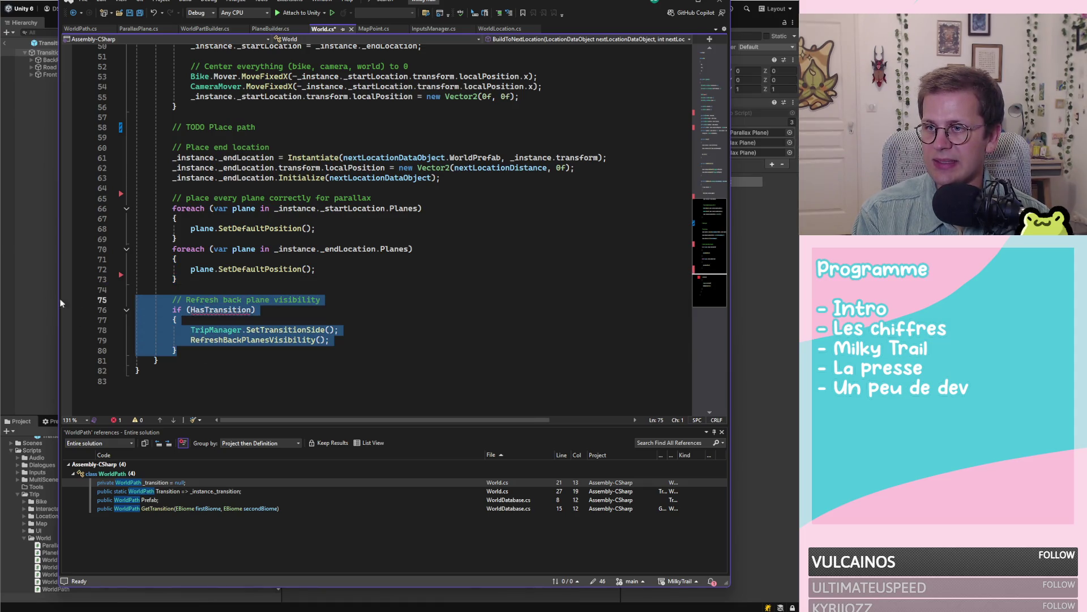
double_click(303, 330)
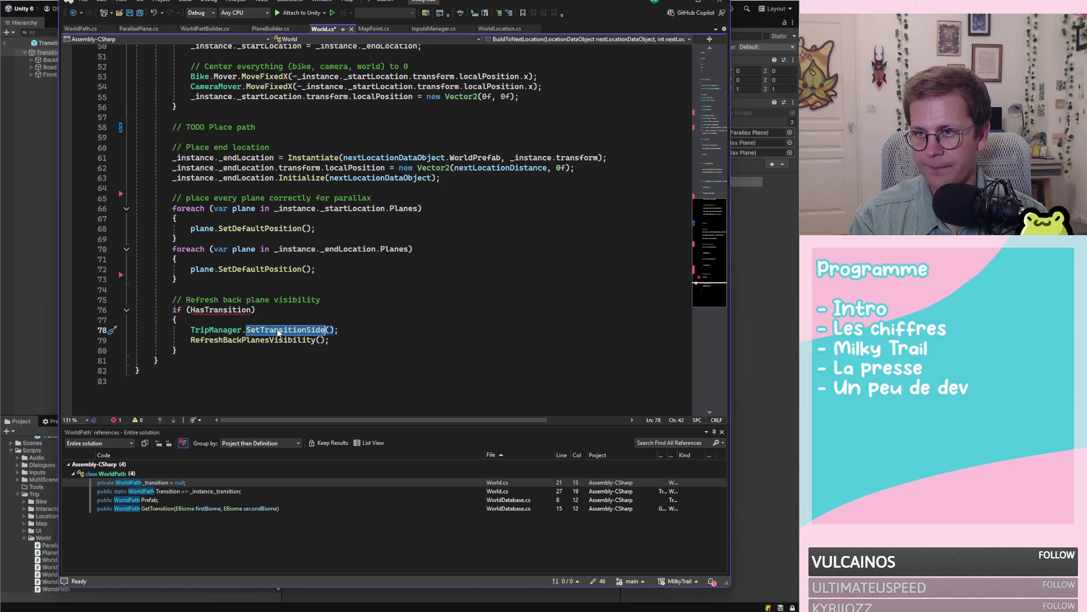
Step: Delete the HasTransition back-plane refresh block from World.cs and save
key(F12)
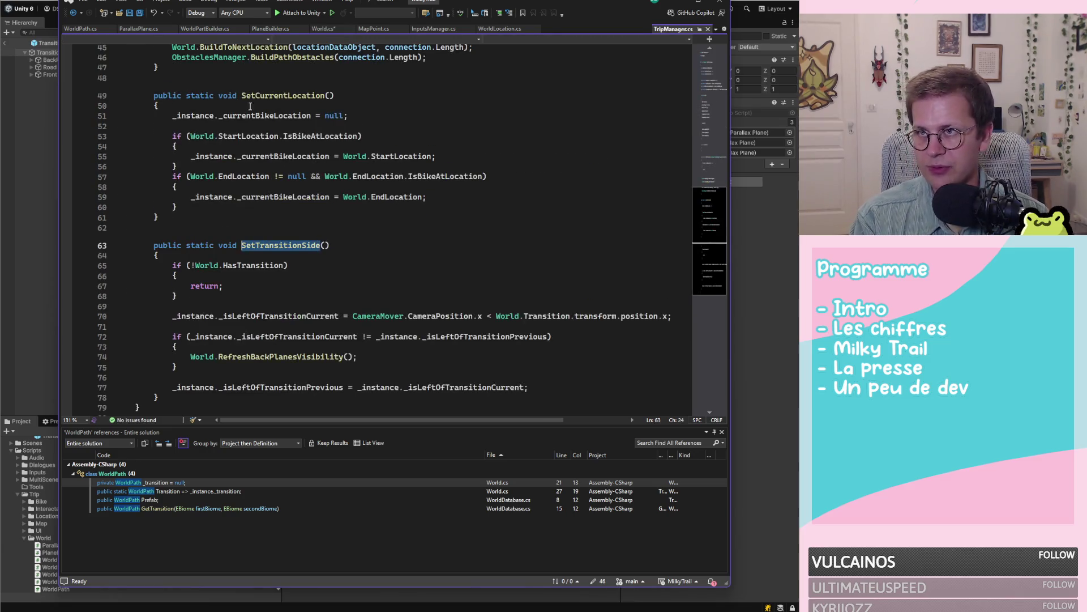
key(ctrl+minus)
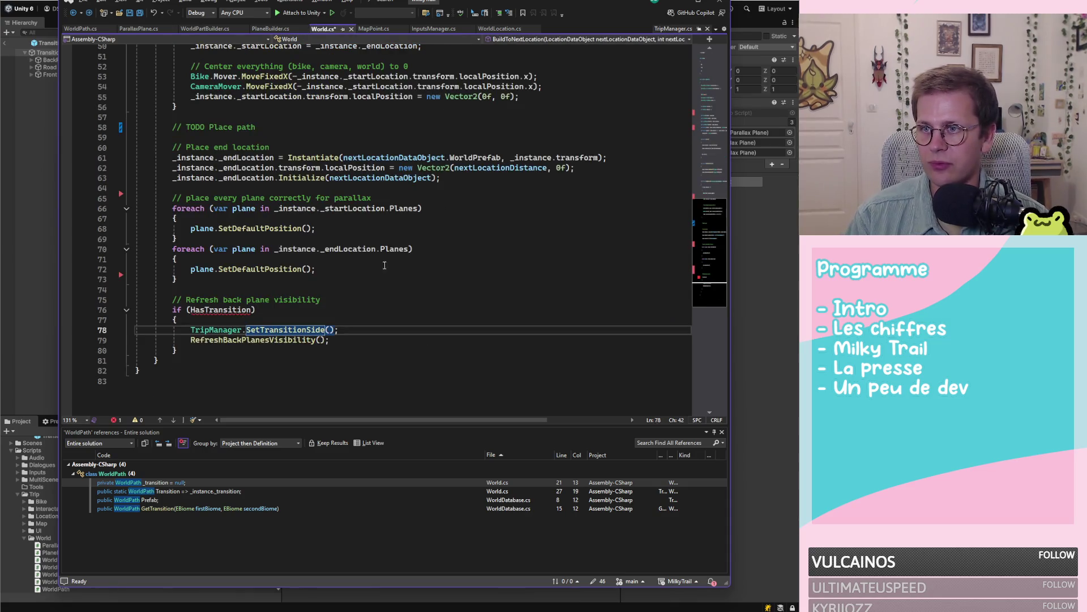
mouse_move(178, 350)
mouse_down()
mouse_move(141, 338)
mouse_move(111, 306)
mouse_move(116, 289)
mouse_up()
key(BackSpace)
key(BackSpace)
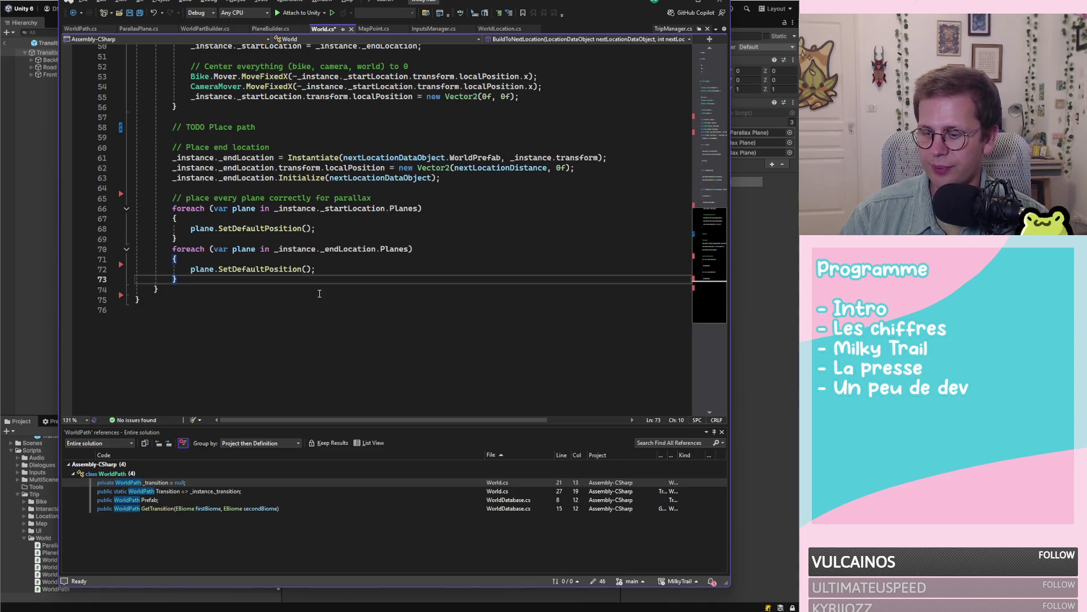
key(ctrl+s)
Step: Remove the if (!World.HasTransition) early return from SetTransitionSide in TripManager.cs
scroll(387, 269, up, 2)
scroll(386, 269, up, 3)
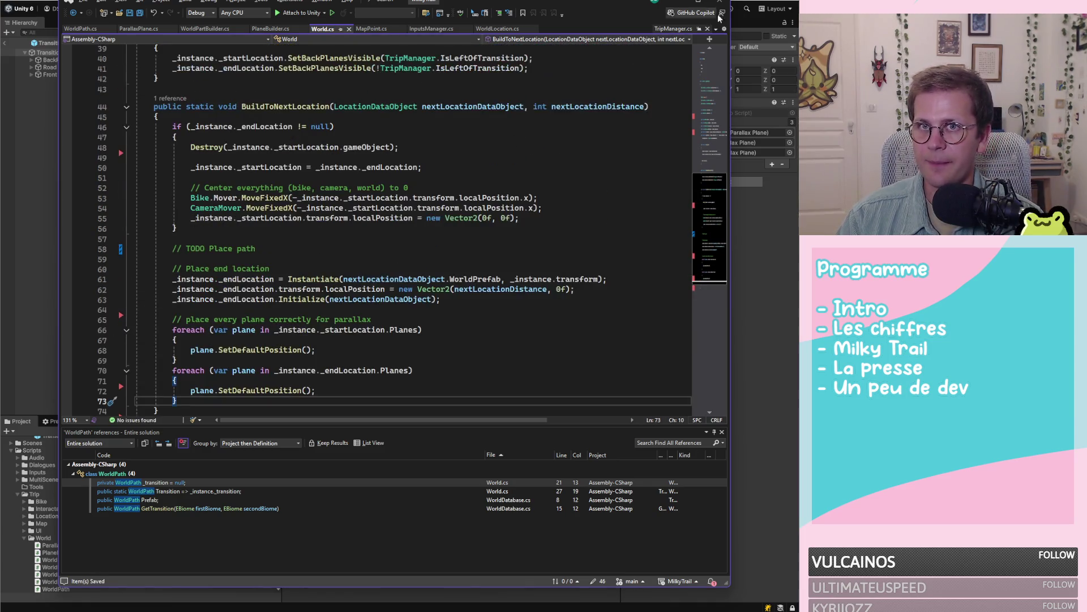
key(ctrl+Tab)
scroll(288, 244, down, 1)
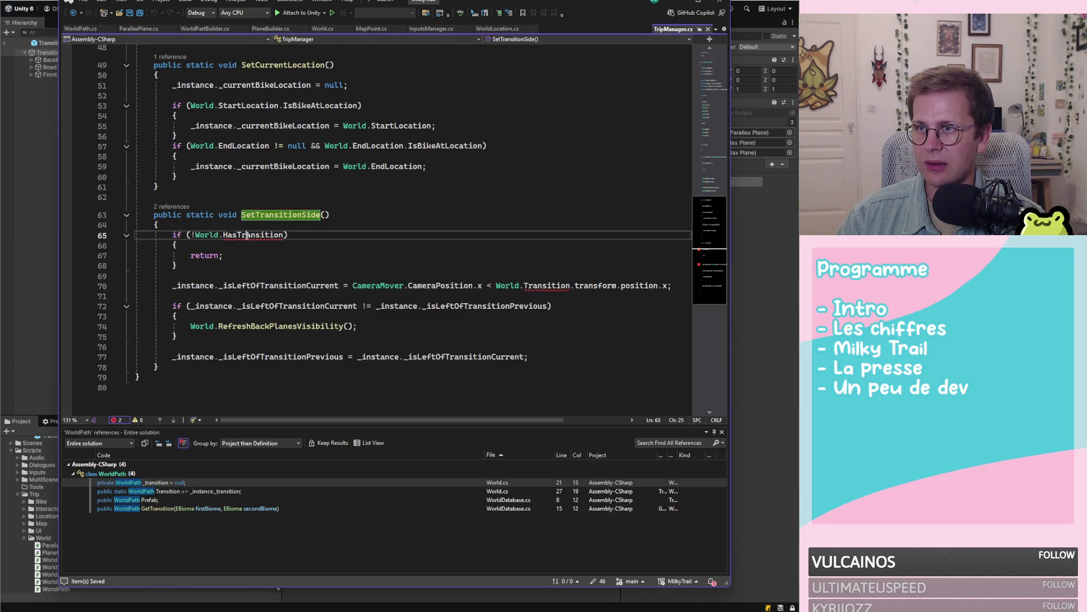
click(178, 265)
shift+click(95, 238)
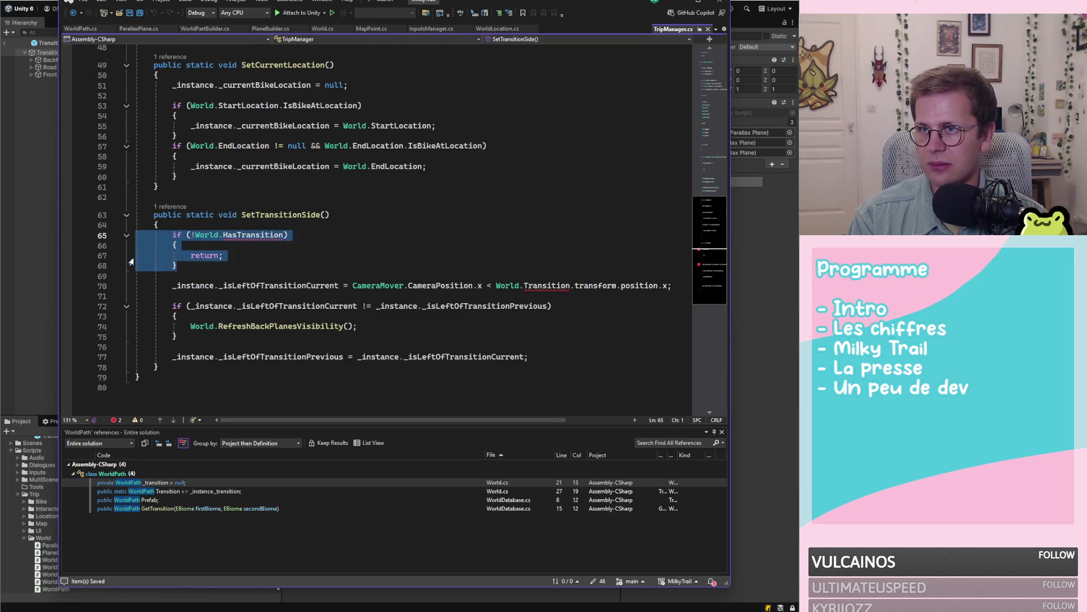
key(Delete)
key(Delete)
Step: Go to the RefreshBackPlanesVisibility definition in World.cs
click(570, 235)
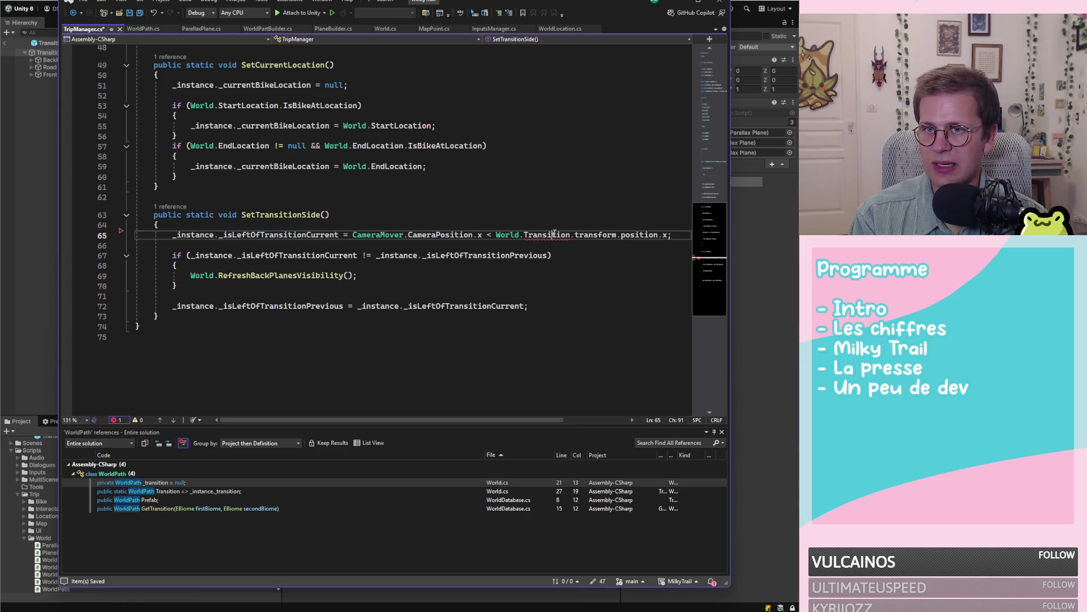
click(676, 235)
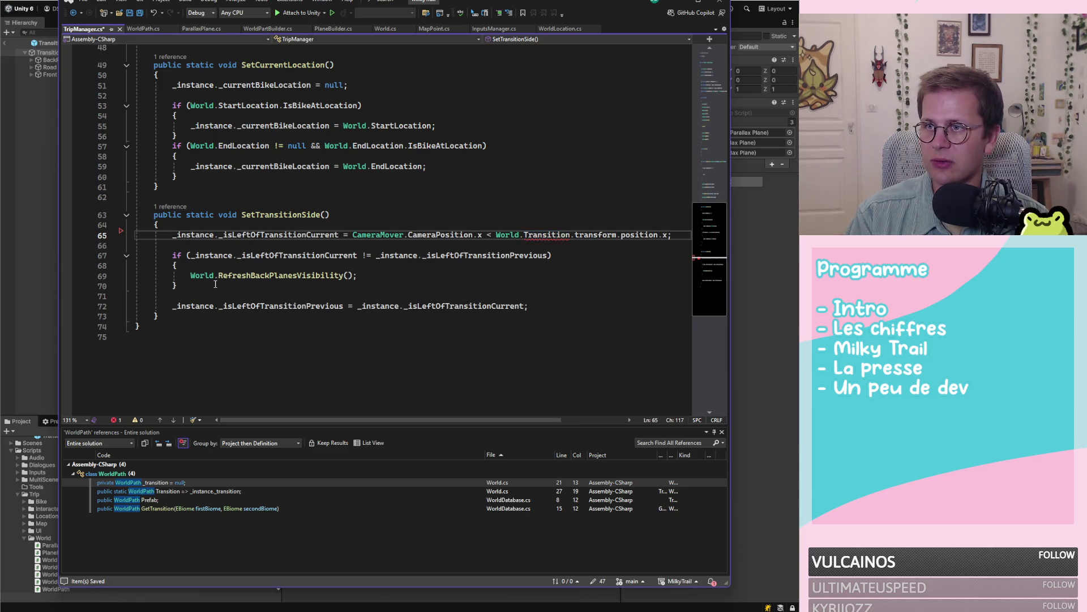
mouse_move(157, 316)
mouse_down()
mouse_move(157, 77)
mouse_move(157, 215)
mouse_up()
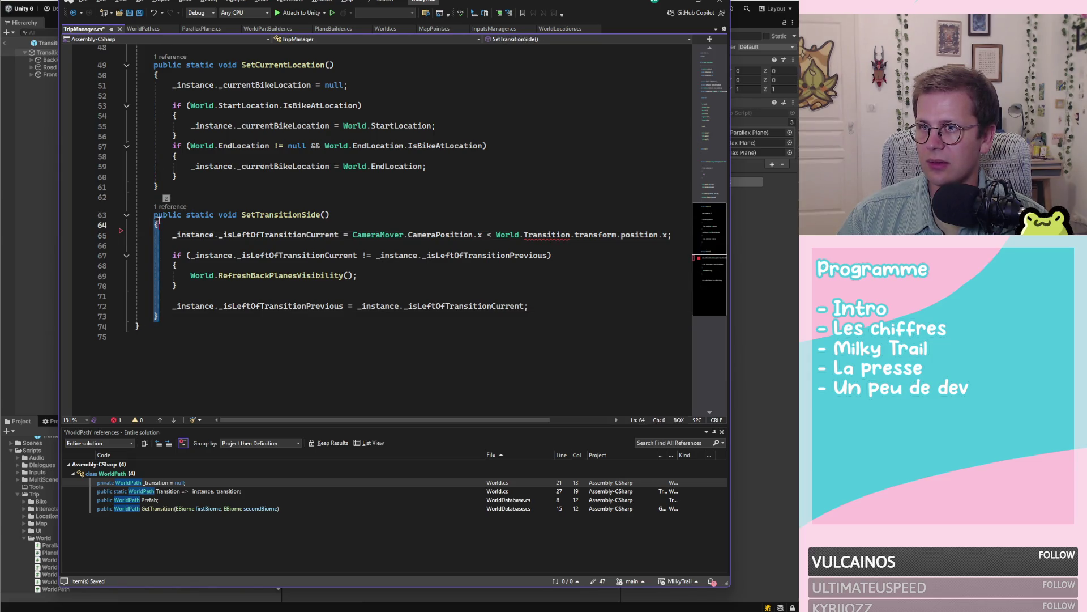
click(262, 277)
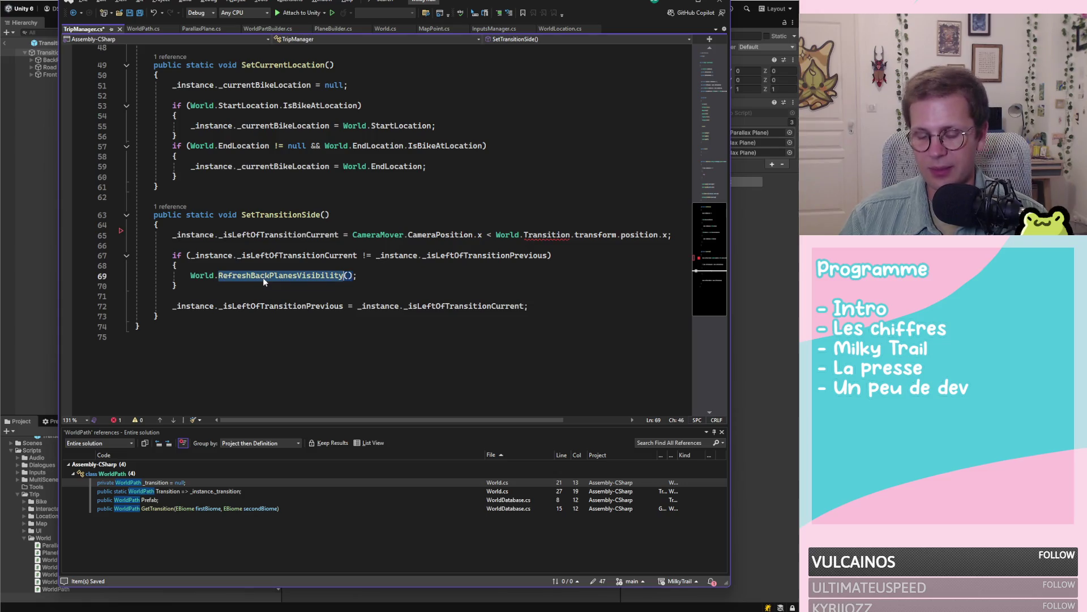
key(F12)
Step: Follow RefreshBackPlanesVisibility's SetBackPlanesVisible call to its definition in WorldLocation.cs
scroll(299, 275, down, 1)
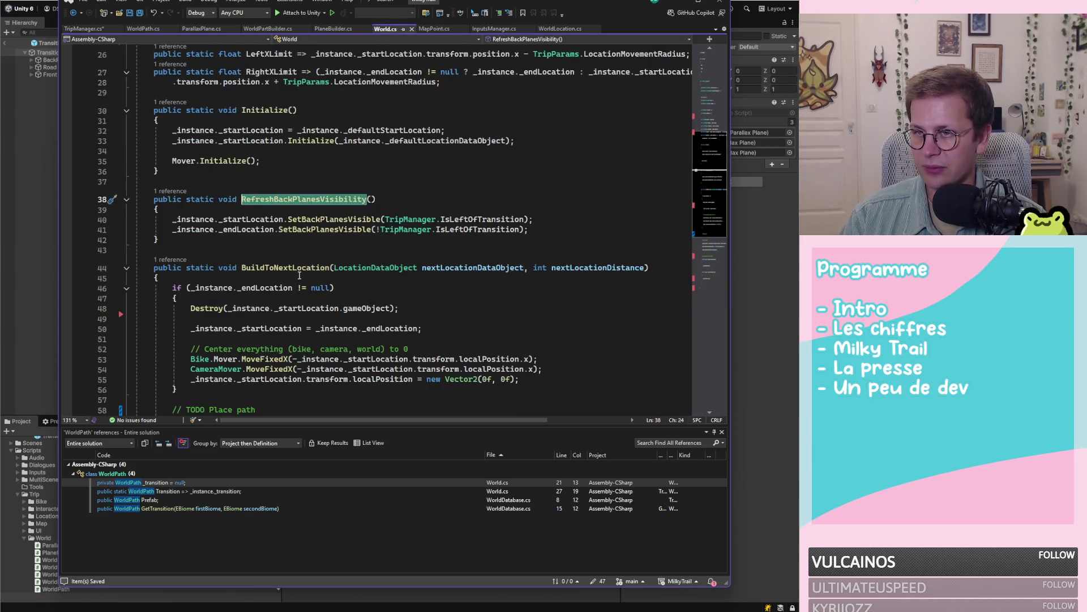
mouse_move(175, 242)
mouse_down()
mouse_move(136, 199)
mouse_move(136, 182)
mouse_up()
click(267, 220)
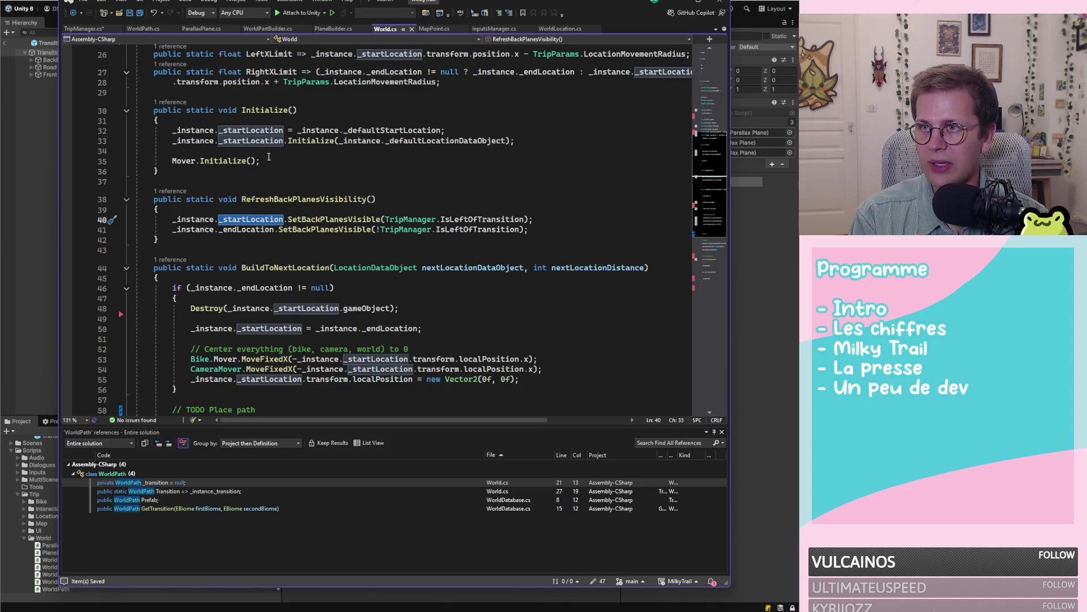
click(306, 219)
key(F12)
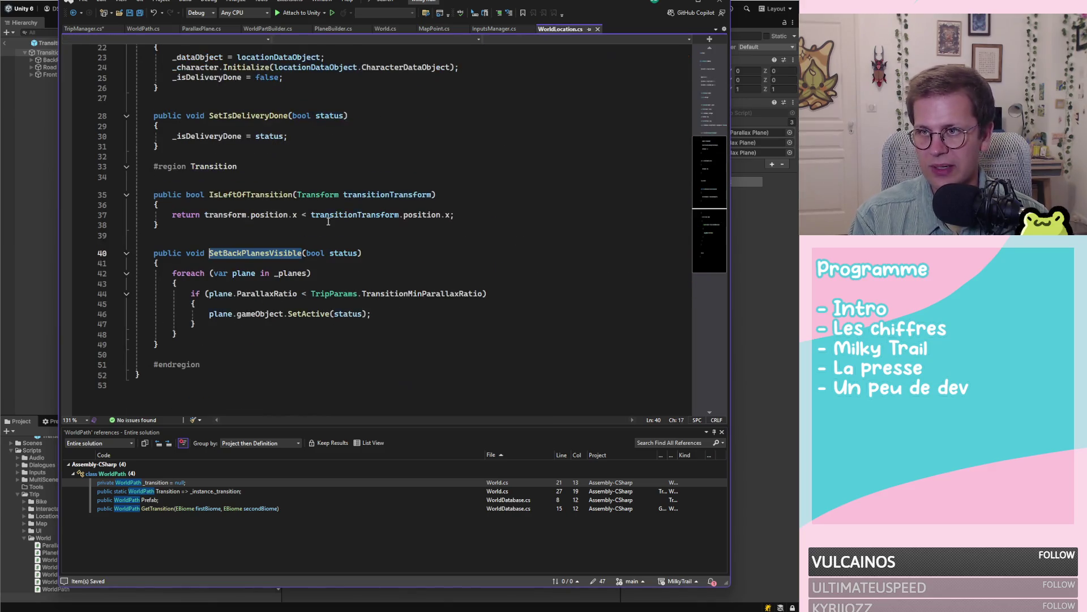
Step: Remove the whole #region Transition from WorldLocation.cs, save, and return to Unity
scroll(326, 232, down, 1)
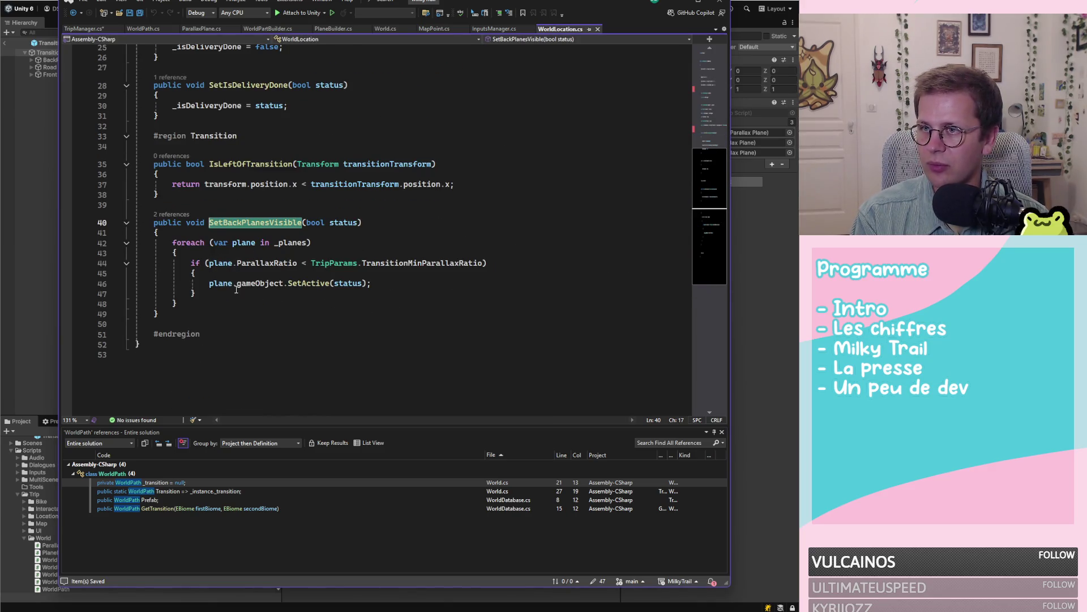
click(183, 315)
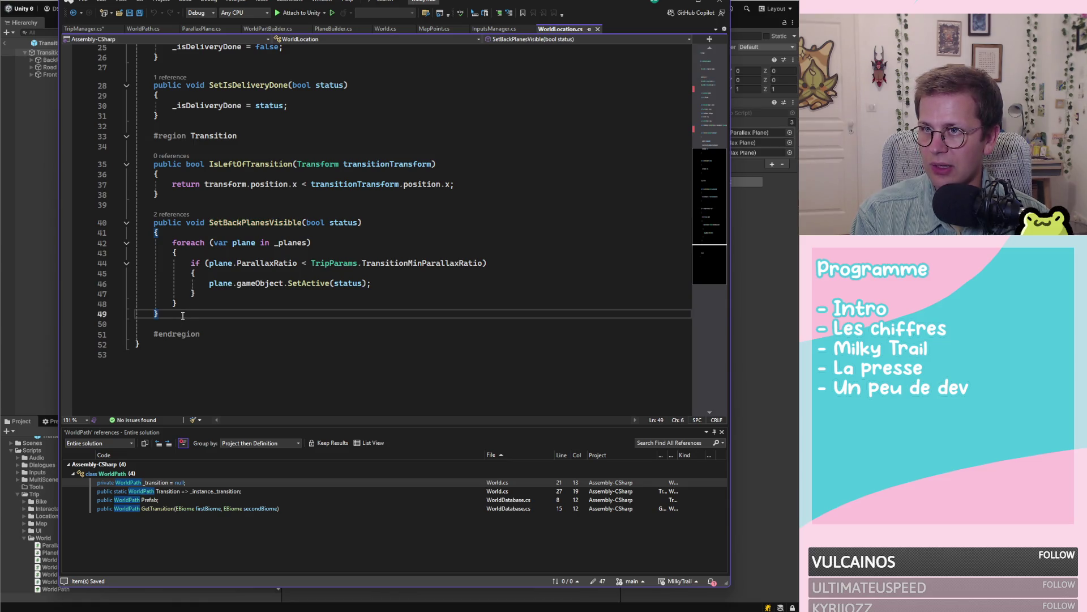
drag(183, 315, 115, 142)
click(285, 352)
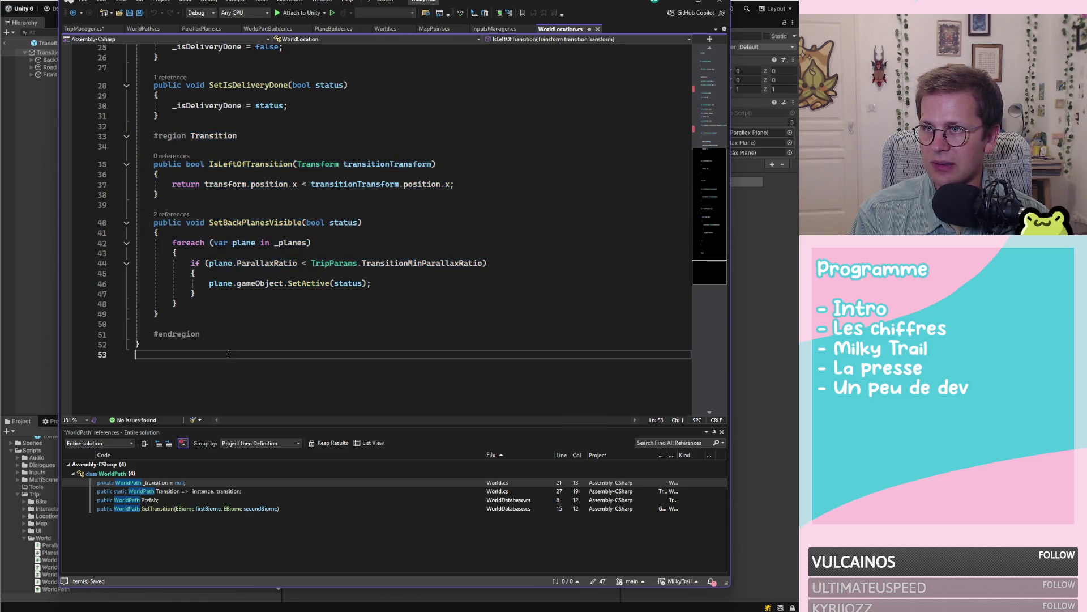
mouse_move(201, 334)
mouse_down()
mouse_move(142, 242)
mouse_move(110, 128)
mouse_up()
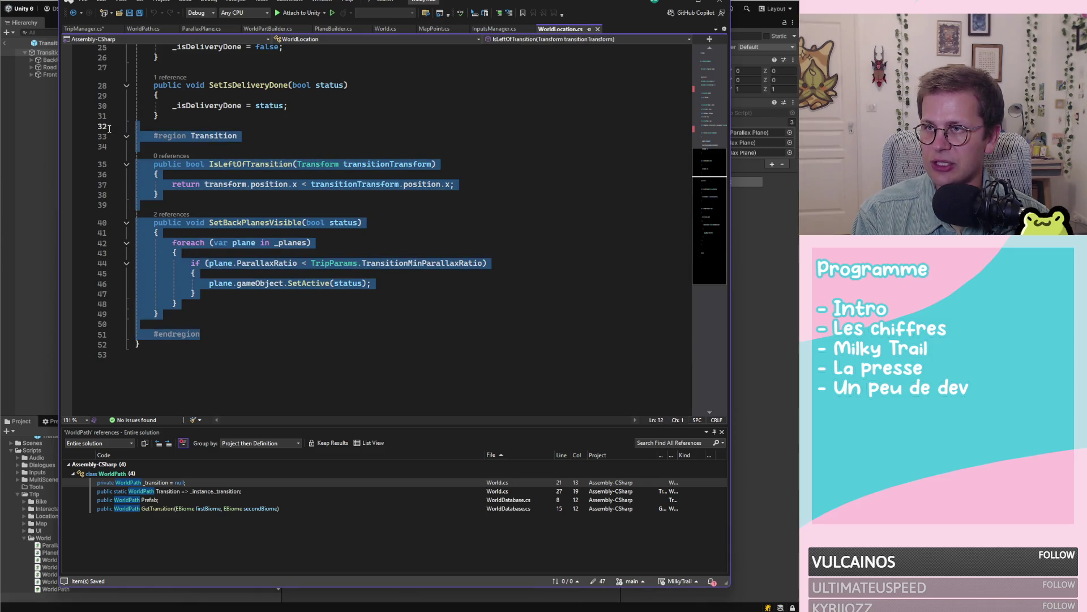
scroll(320, 278, up, 6)
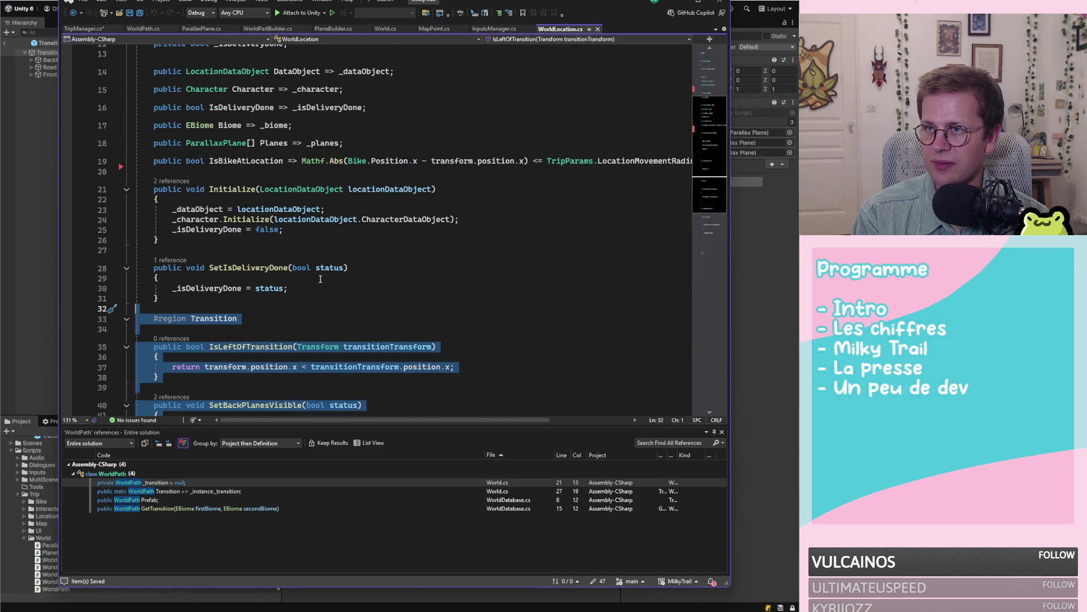
key(ctrl+x)
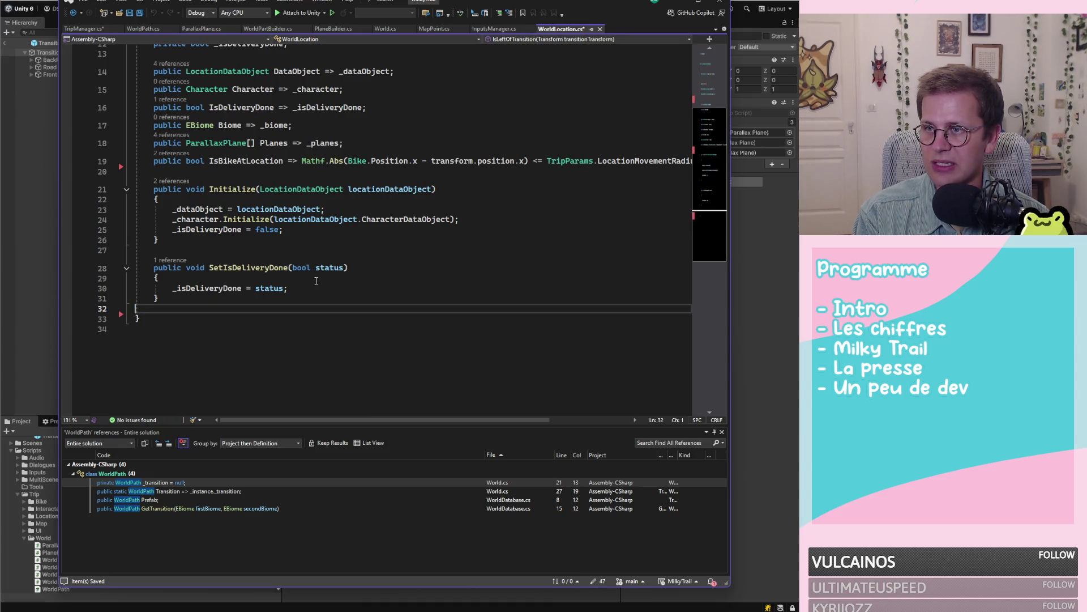
key(BackSpace)
key(ctrl+s)
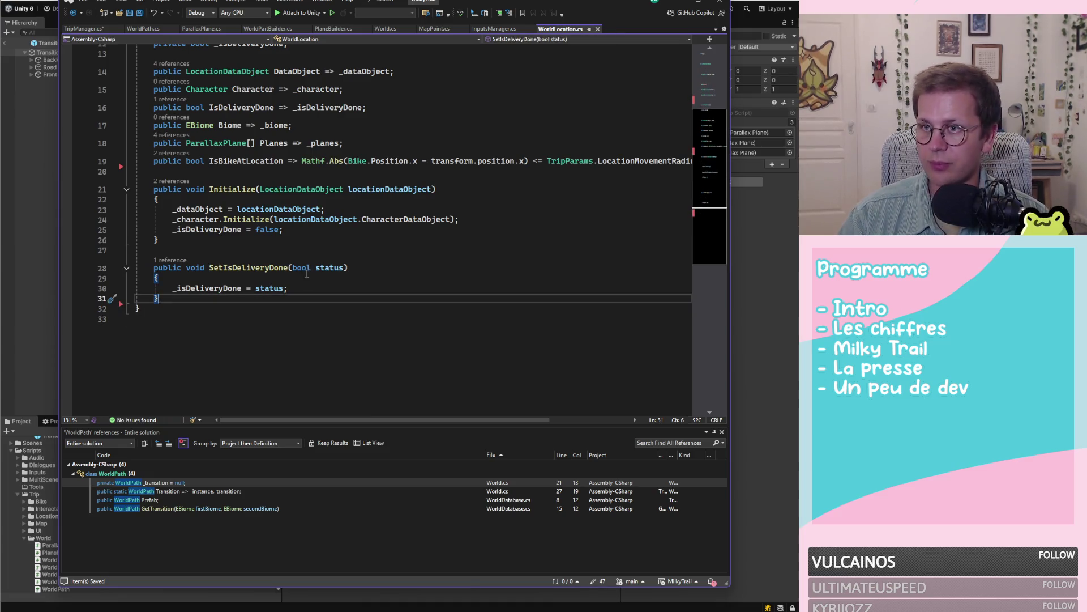
click(36, 315)
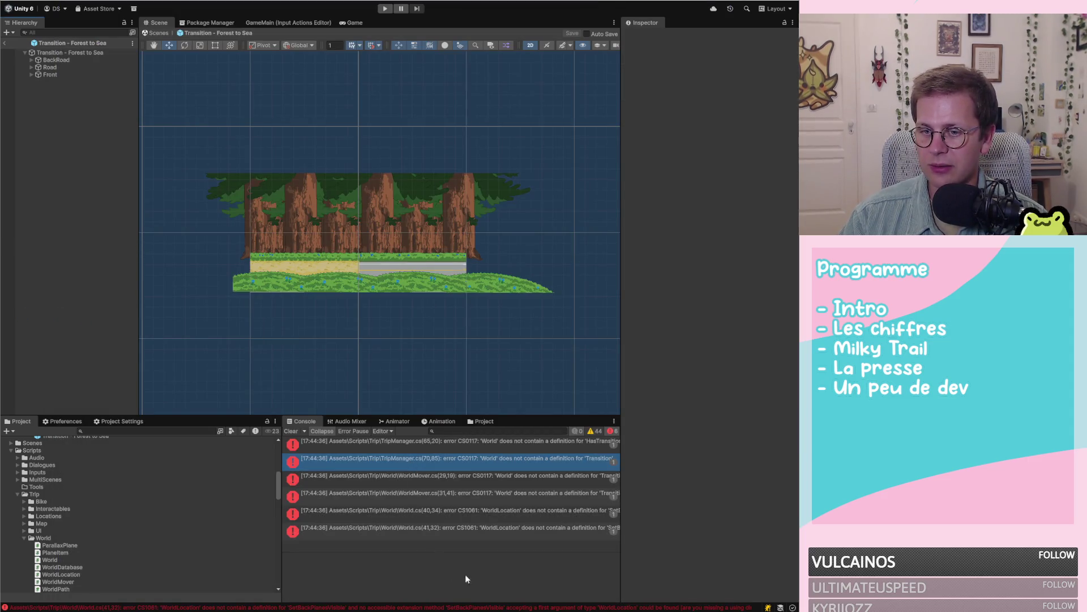
Step: Open TripManager.cs from the HasTransition compile error and delete its SetTransitionSide method
click(451, 446)
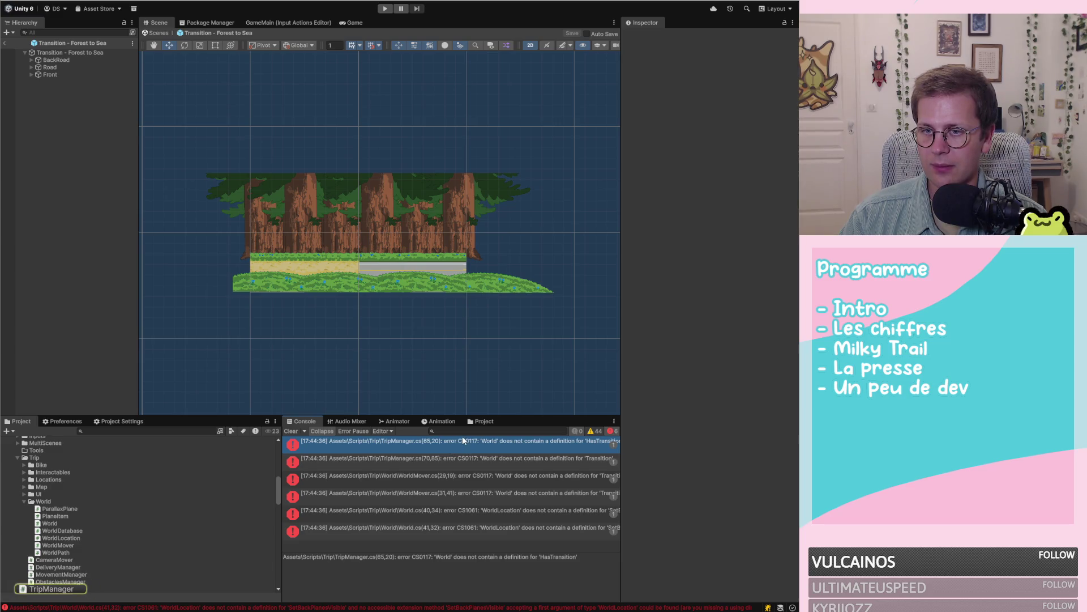
double_click(418, 442)
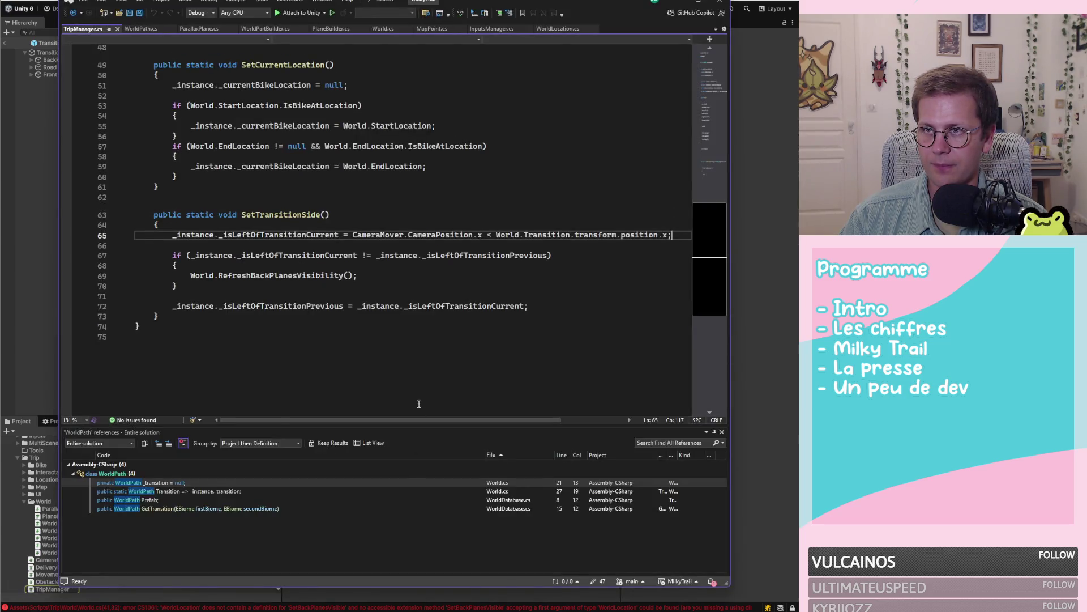
click(384, 29)
scroll(396, 292, up, 7)
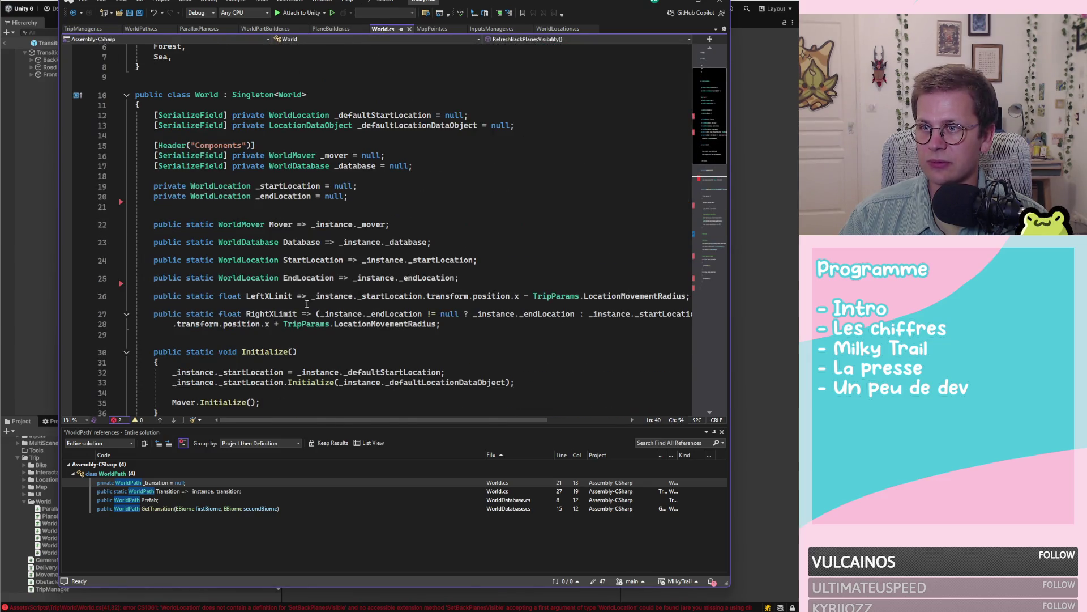
click(82, 29)
mouse_move(171, 317)
mouse_down()
mouse_move(124, 275)
mouse_move(125, 199)
mouse_up()
key(Delete)
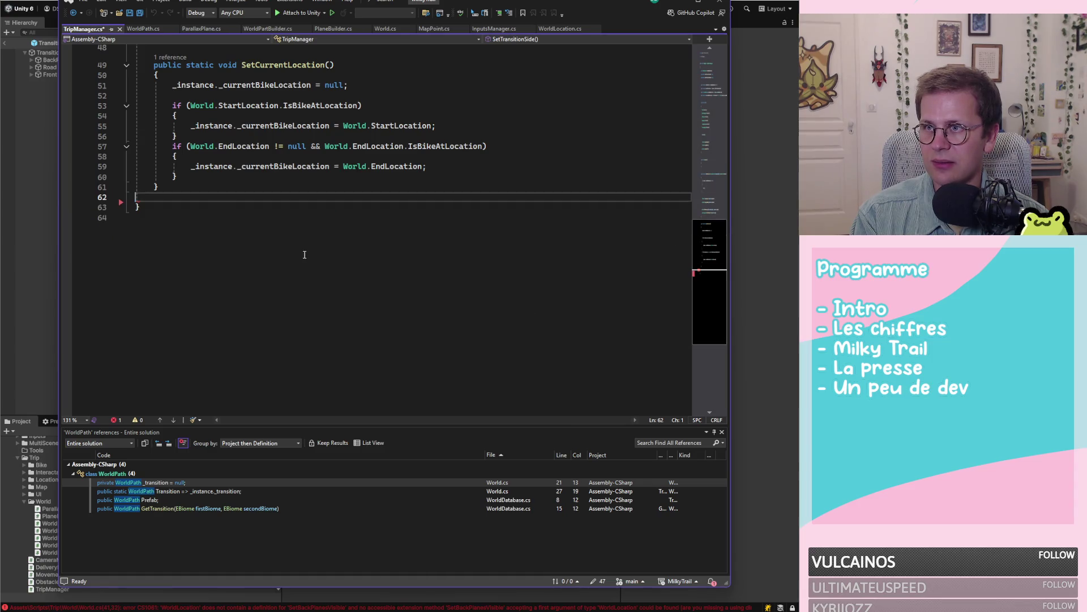
key(BackSpace)
Step: Delete the _isLeftOfTransition fields and IsLeftOfTransition property, save, and return to Unity
scroll(304, 254, up, 14)
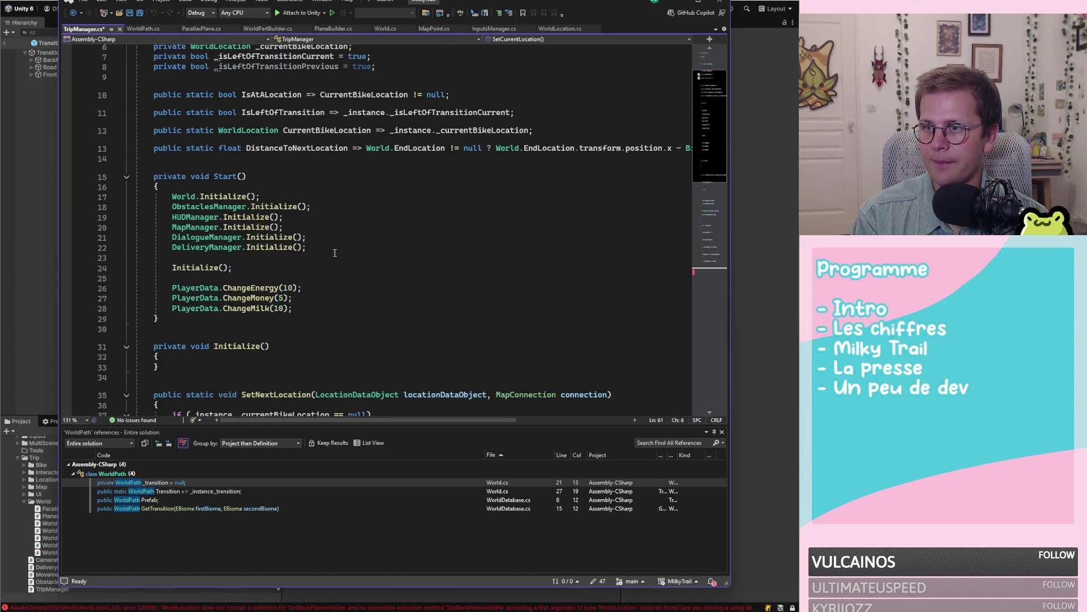
scroll(335, 252, up, 2)
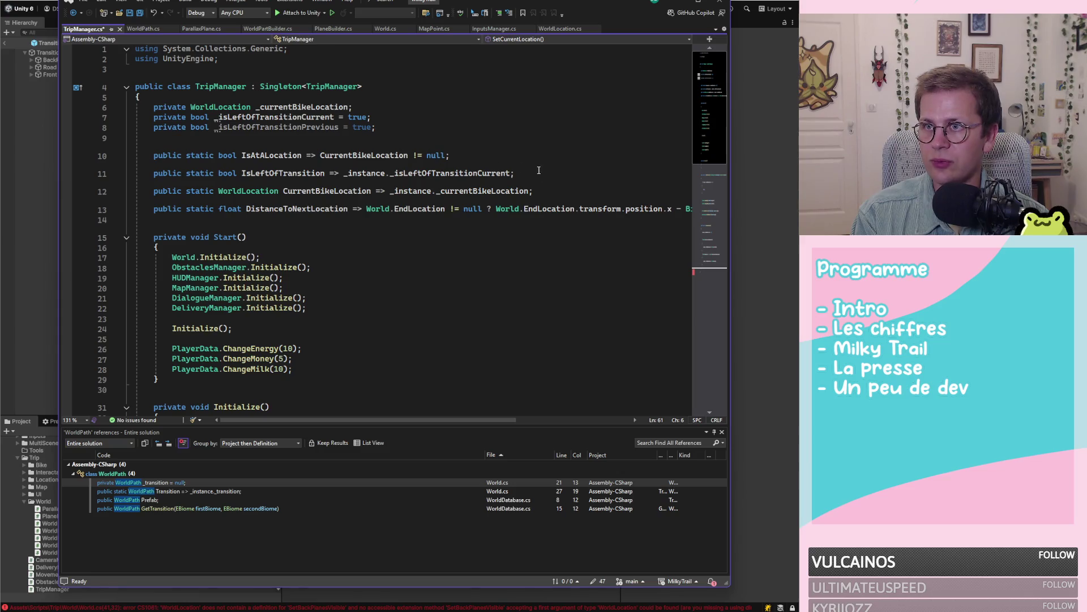
drag(408, 128, 413, 111)
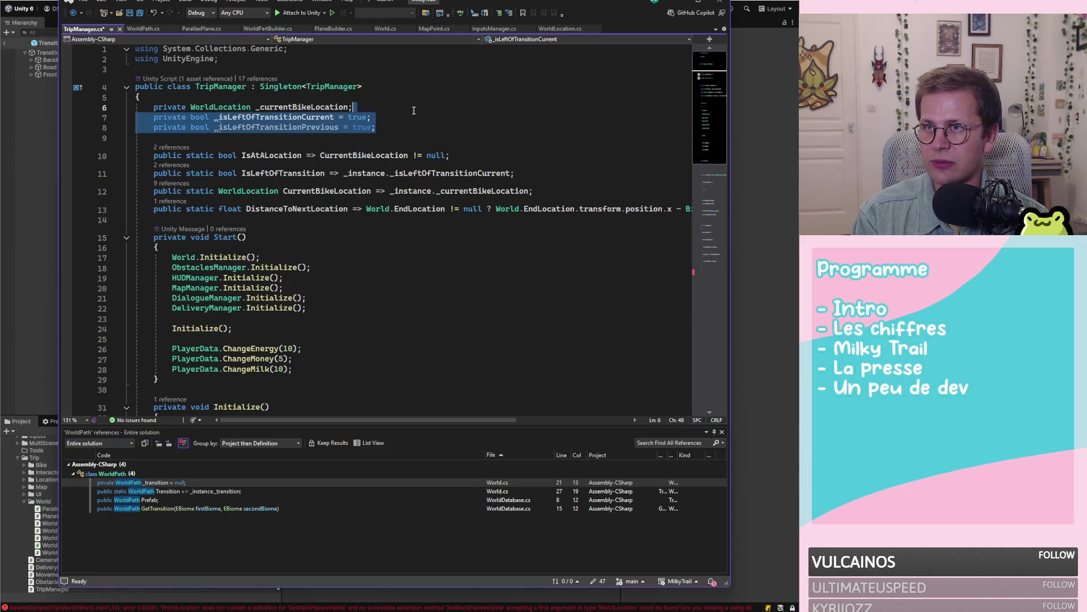
key(Delete)
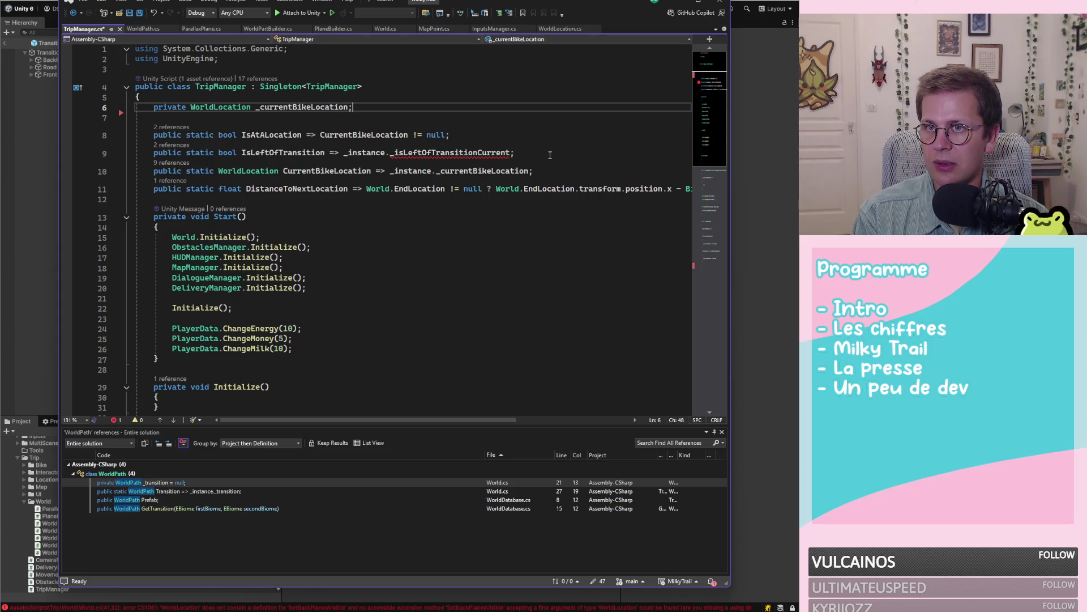
drag(550, 155, 553, 140)
key(Delete)
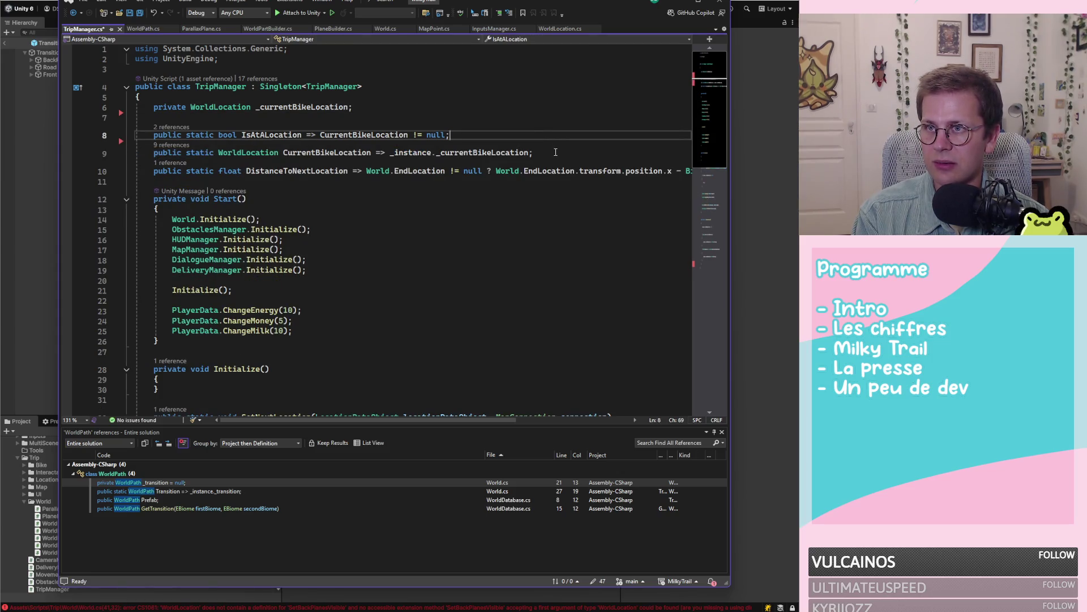
click(555, 152)
scroll(544, 164, down, 14)
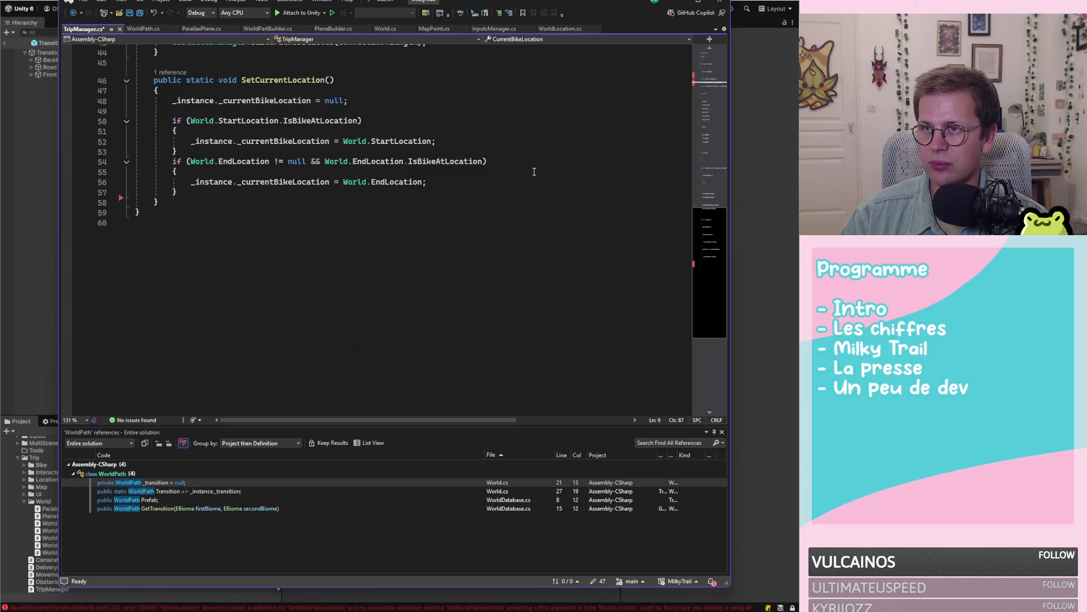
key(ctrl+s)
scroll(373, 208, up, 4)
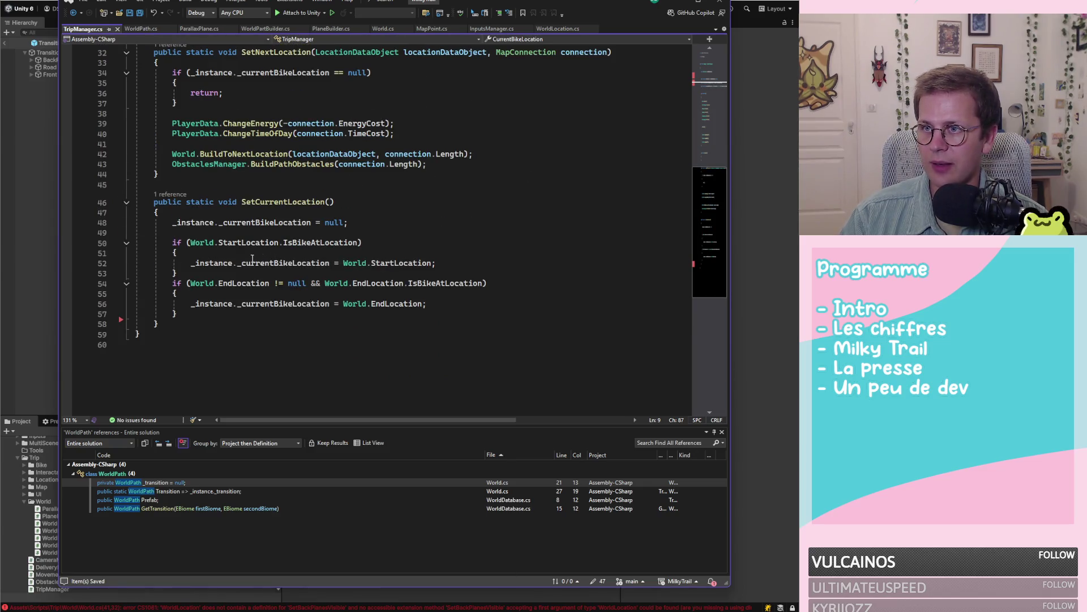
scroll(285, 205, up, 10)
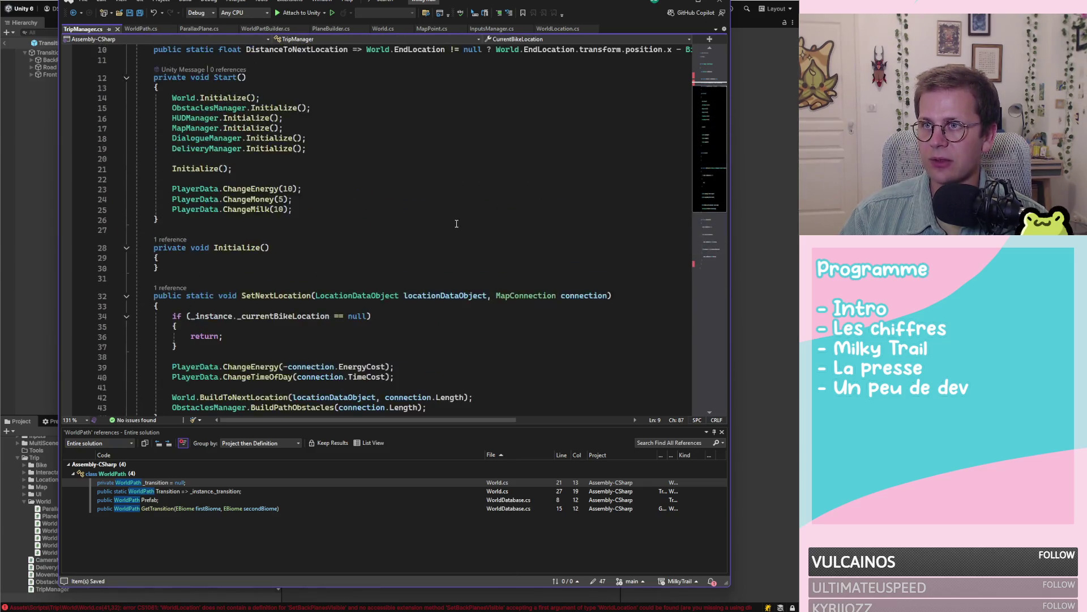
click(27, 231)
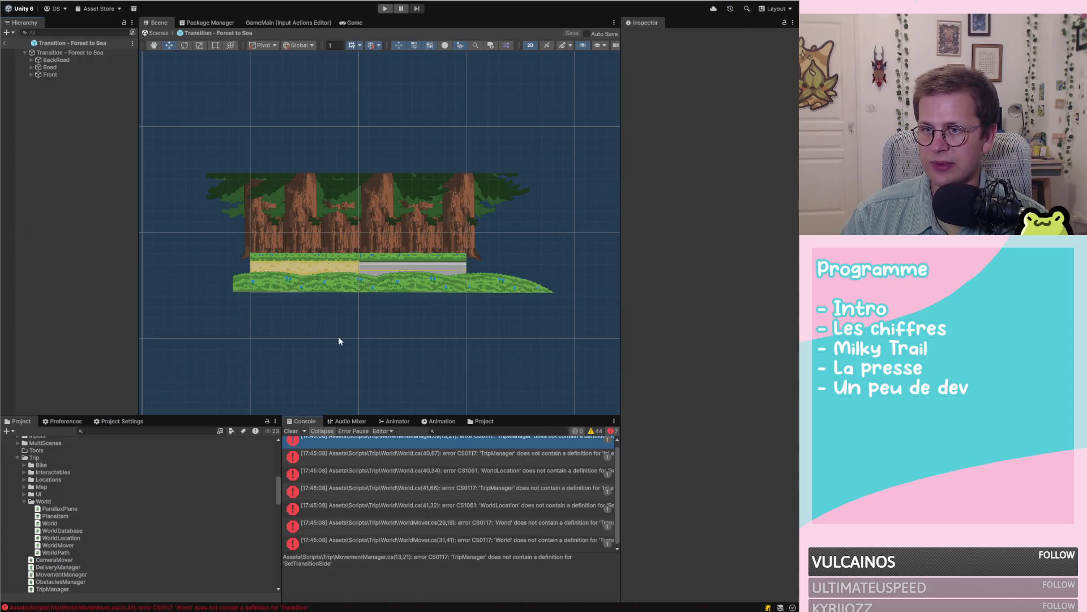
Step: Delete the TripManager.SetTransitionSide() line from MovementManager.cs, save, and return to Unity
click(413, 436)
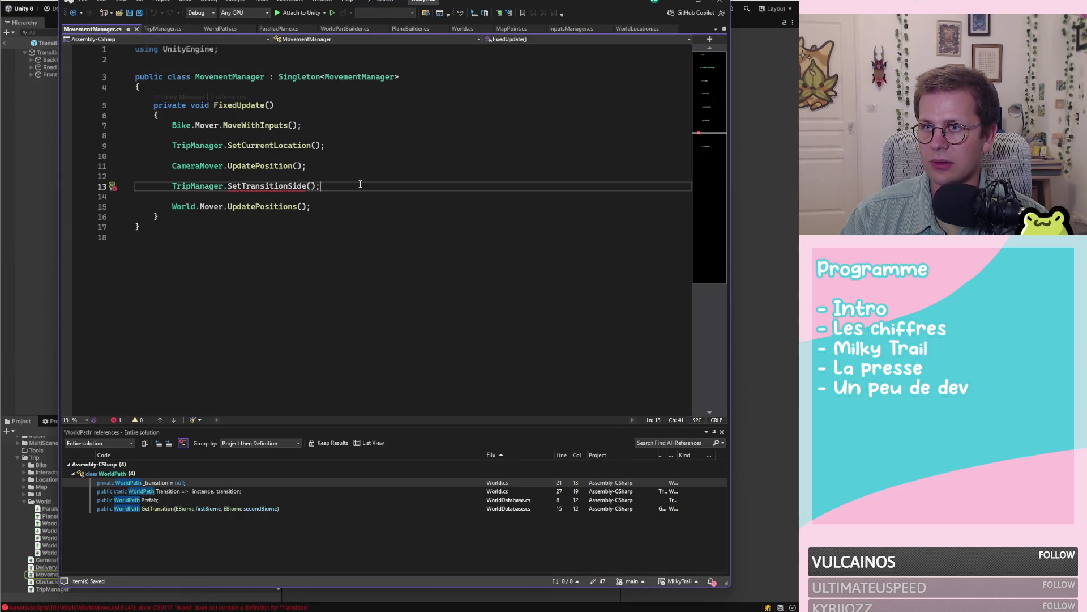
key(Delete)
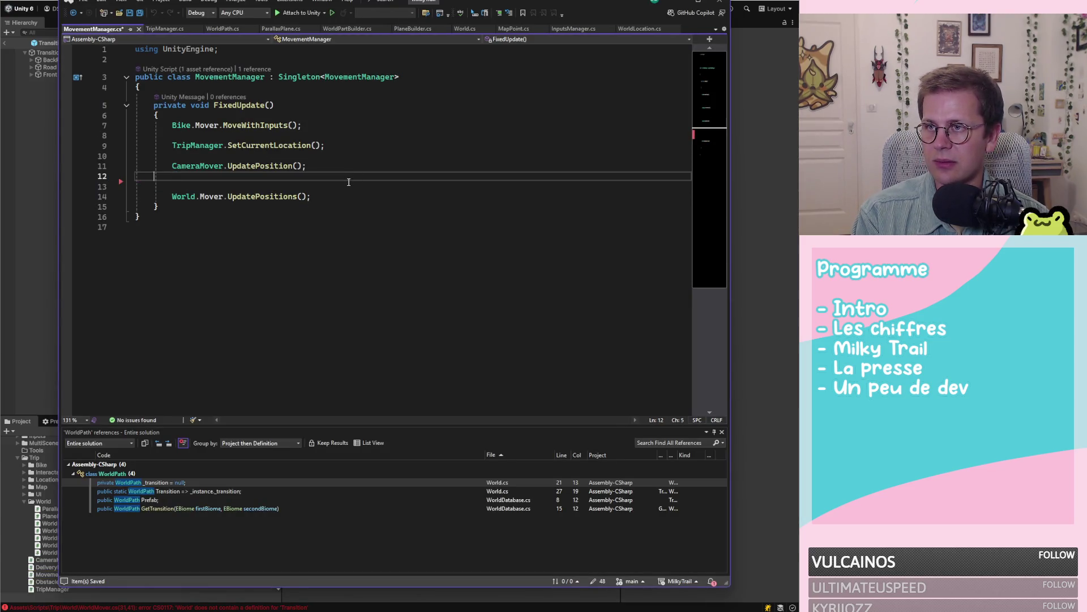
key(BackSpace)
key(ctrl+s)
click(24, 201)
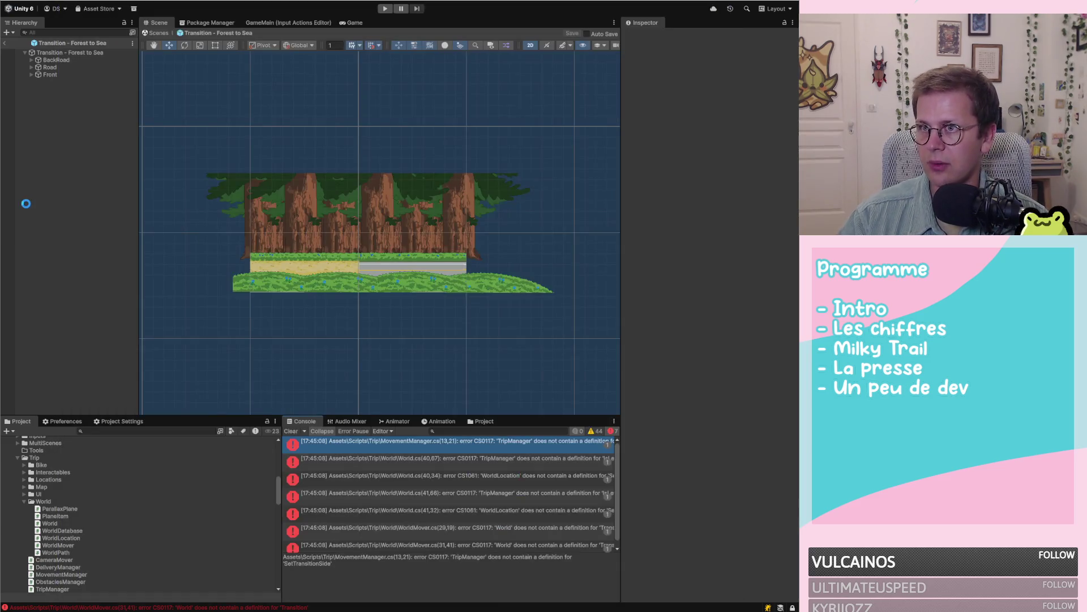
Step: Open the WorldMover error's code, review its World.Transition block, and go to EndLocation's definition
double_click(406, 444)
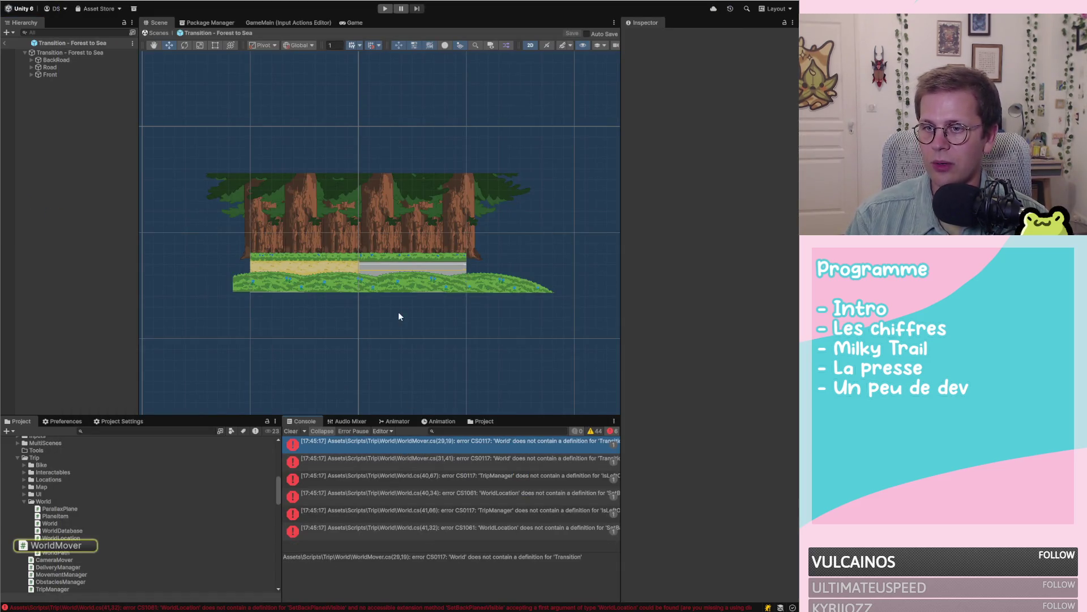
scroll(375, 249, down, 3)
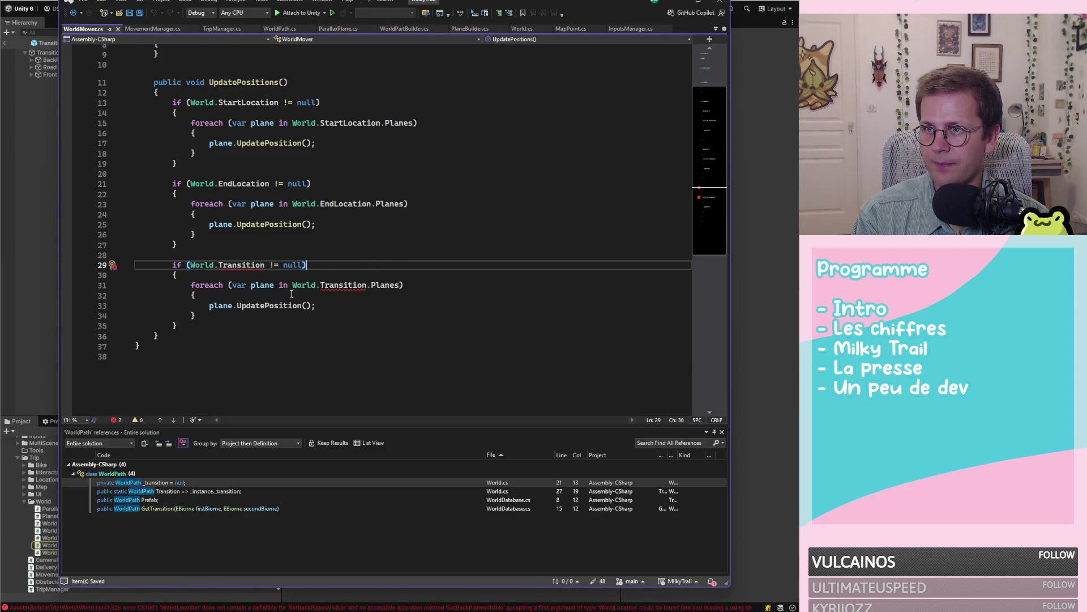
click(199, 323)
drag(198, 324, 96, 260)
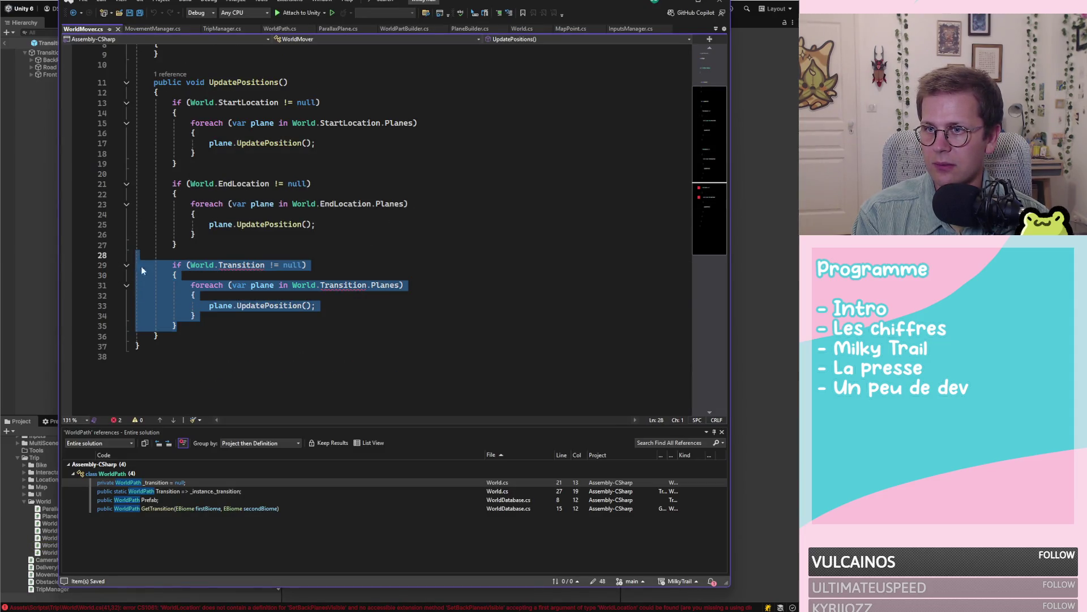
click(265, 264)
scroll(361, 254, up, 3)
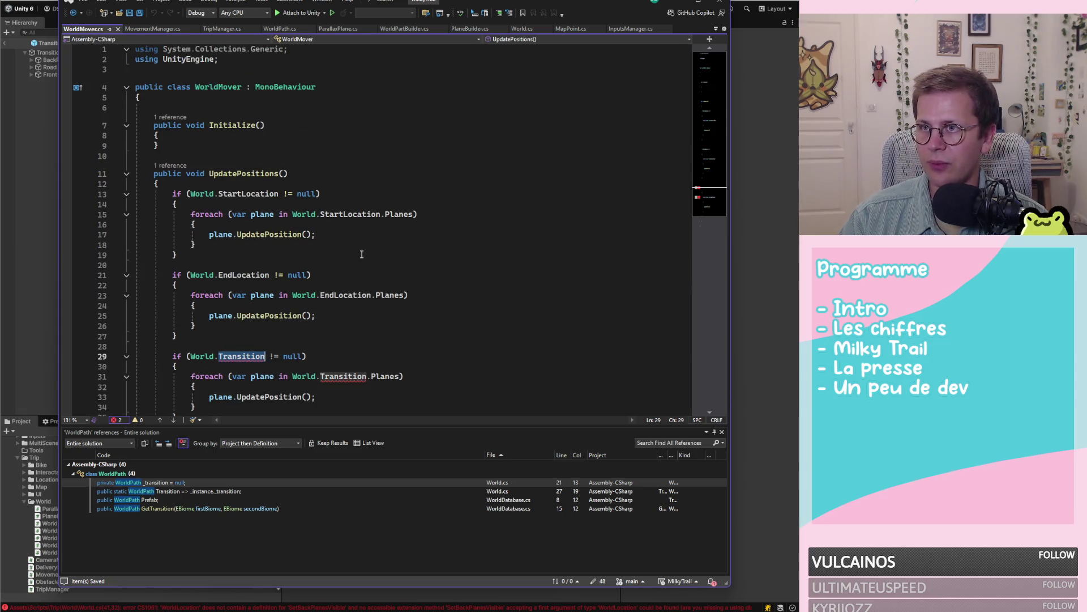
scroll(317, 271, down, 3)
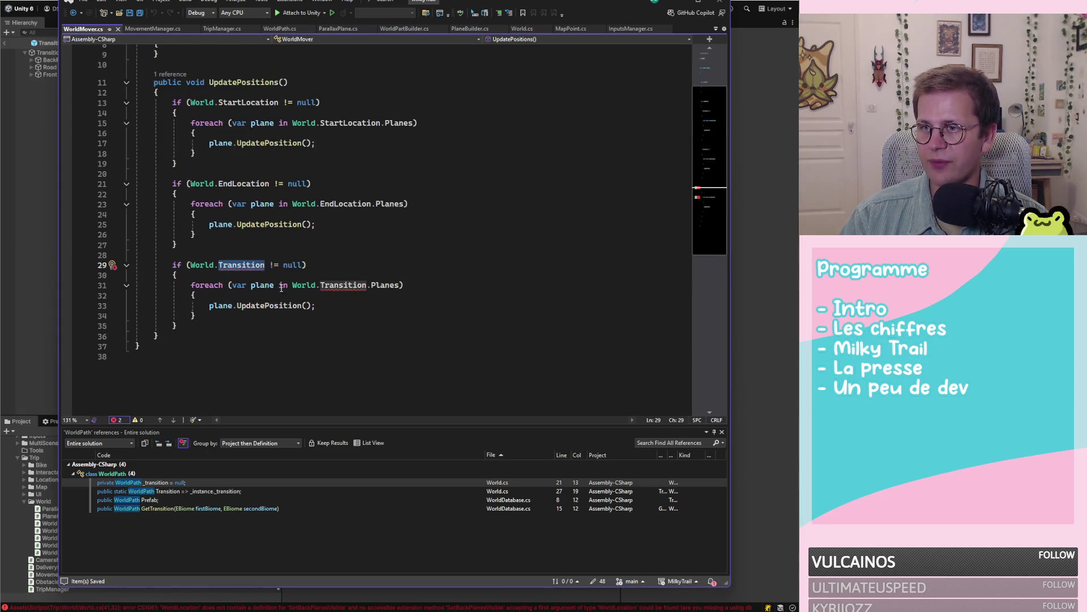
scroll(287, 229, up, 3)
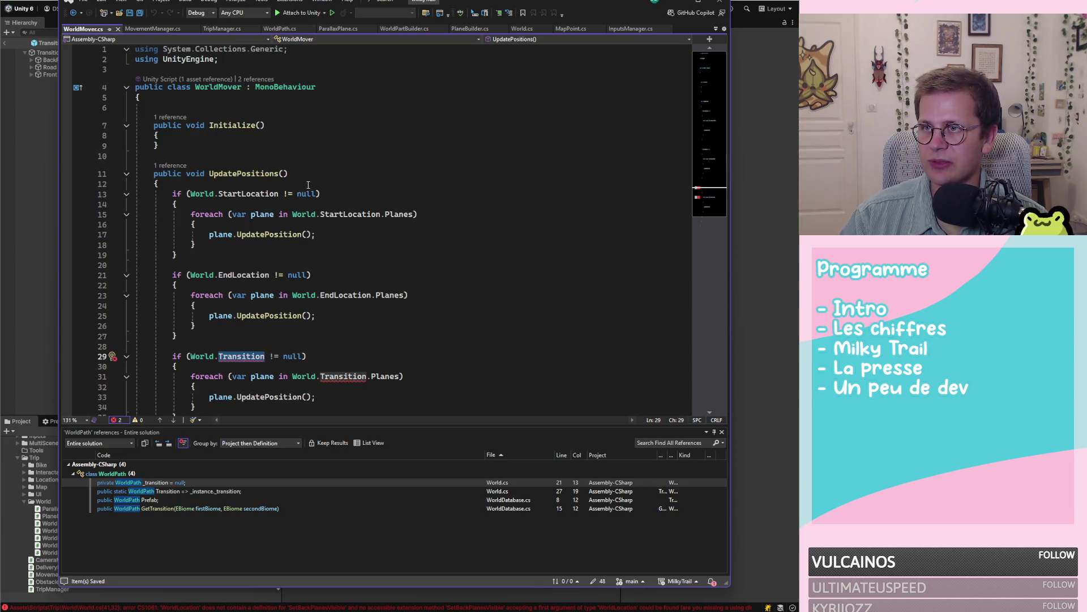
scroll(238, 142, down, 7)
scroll(235, 185, up, 2)
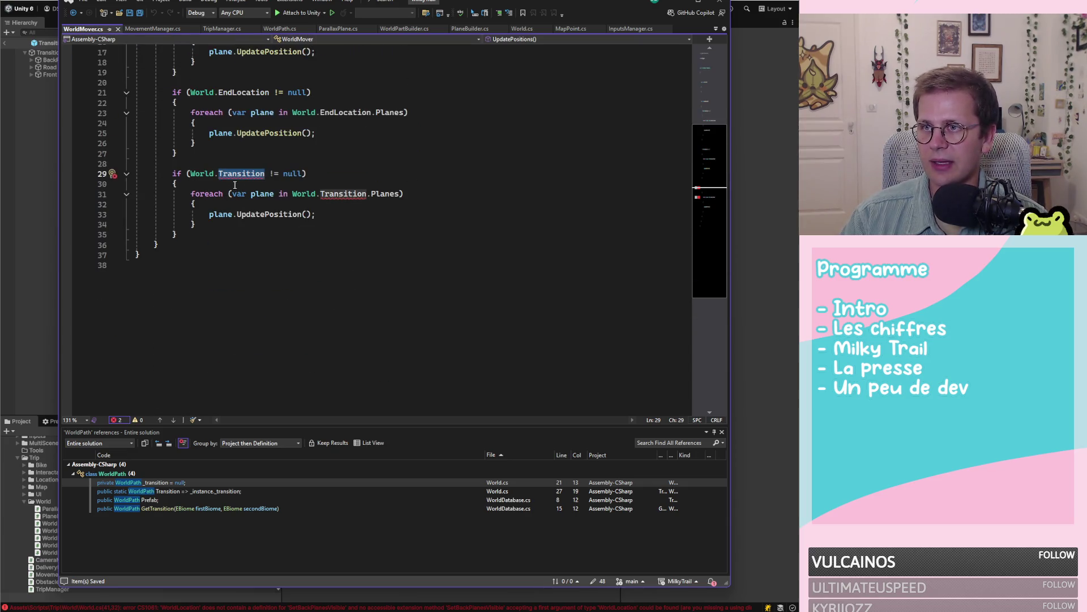
click(254, 92)
key(F12)
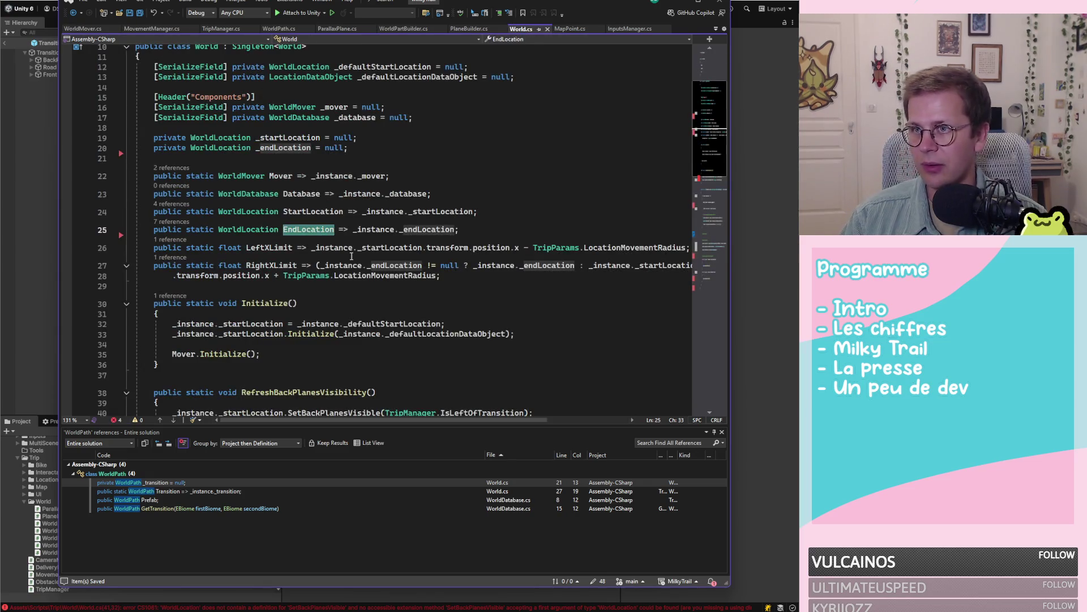
Step: Add 'private WorldPath _path = null;' and a 'public static WorldPath Path' property to World
click(483, 233)
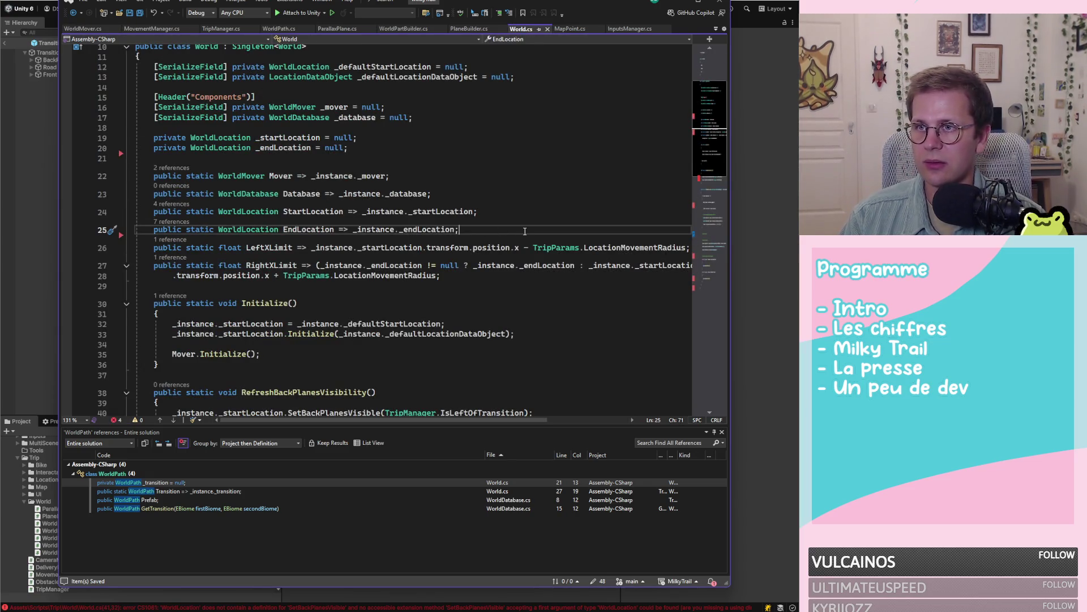
key(Up)
key(Up)
key(Up)
key(Return)
text(pri)
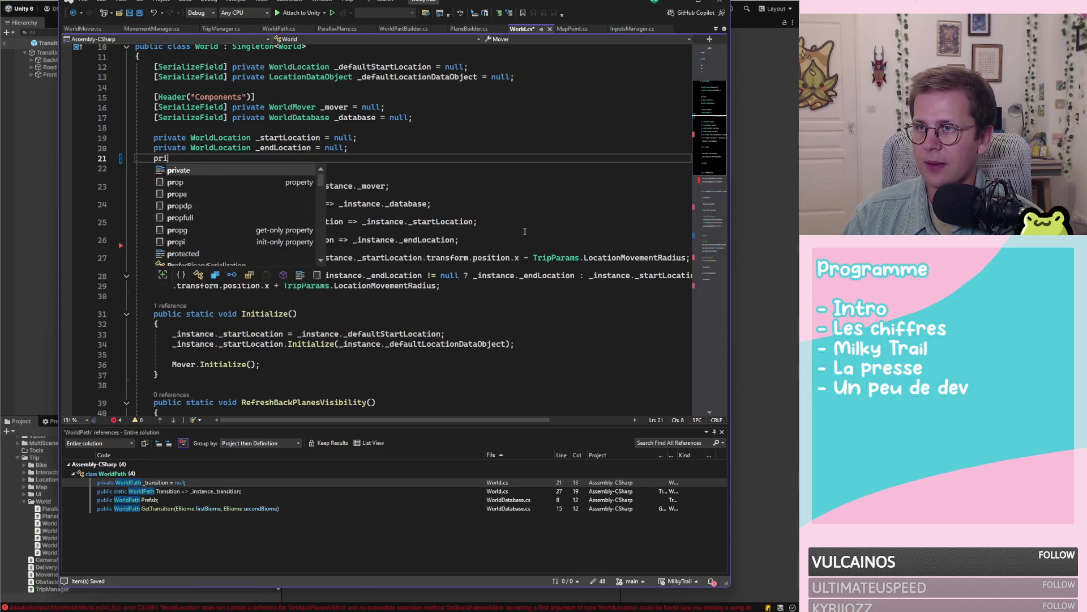
text(vate WorldP)
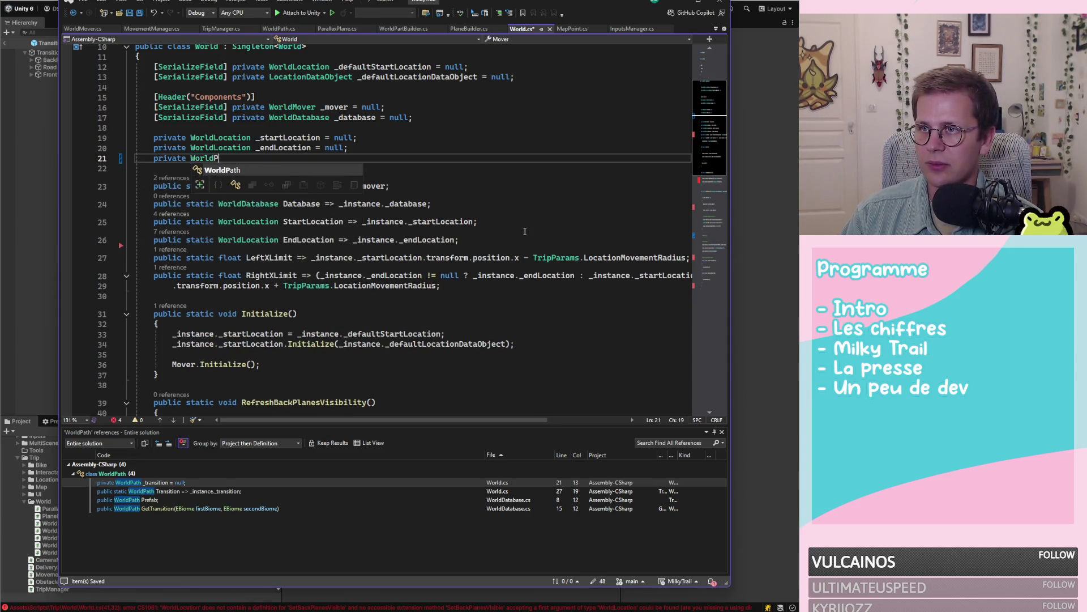
text(ath _pa)
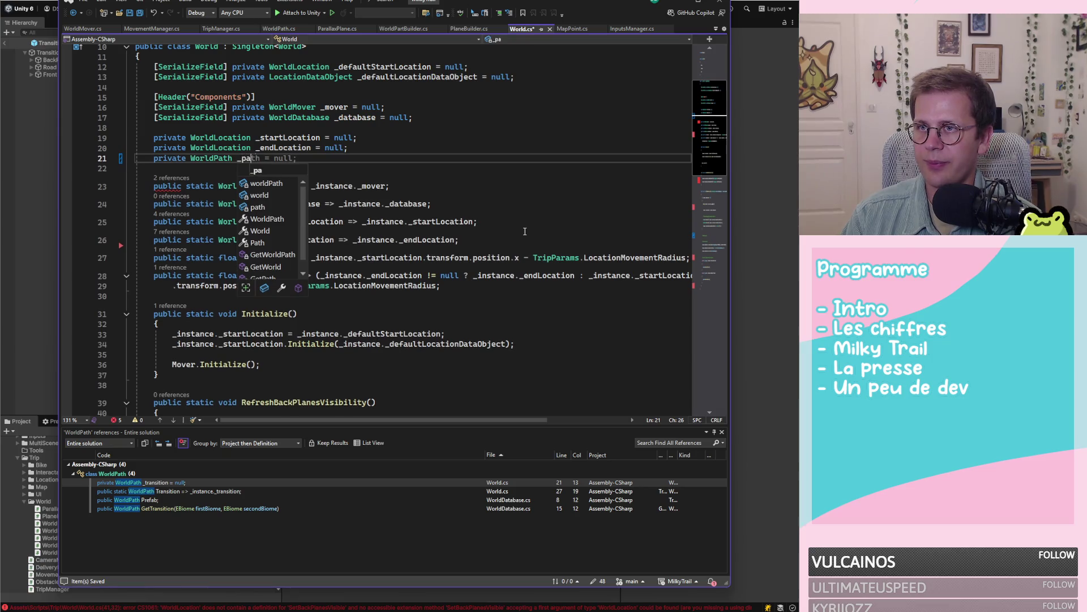
text(th = null;)
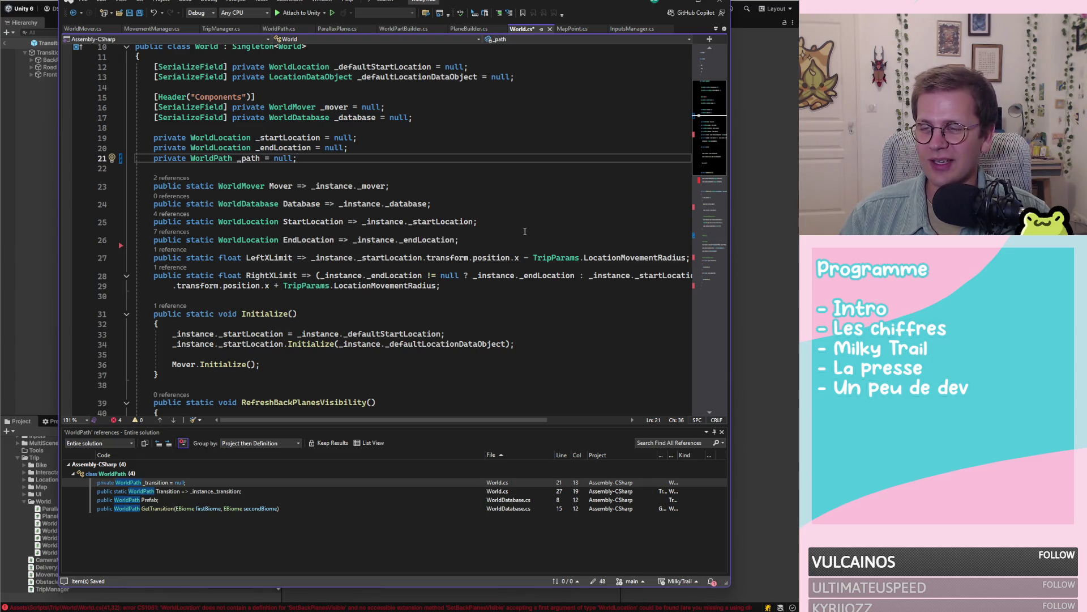
click(523, 238)
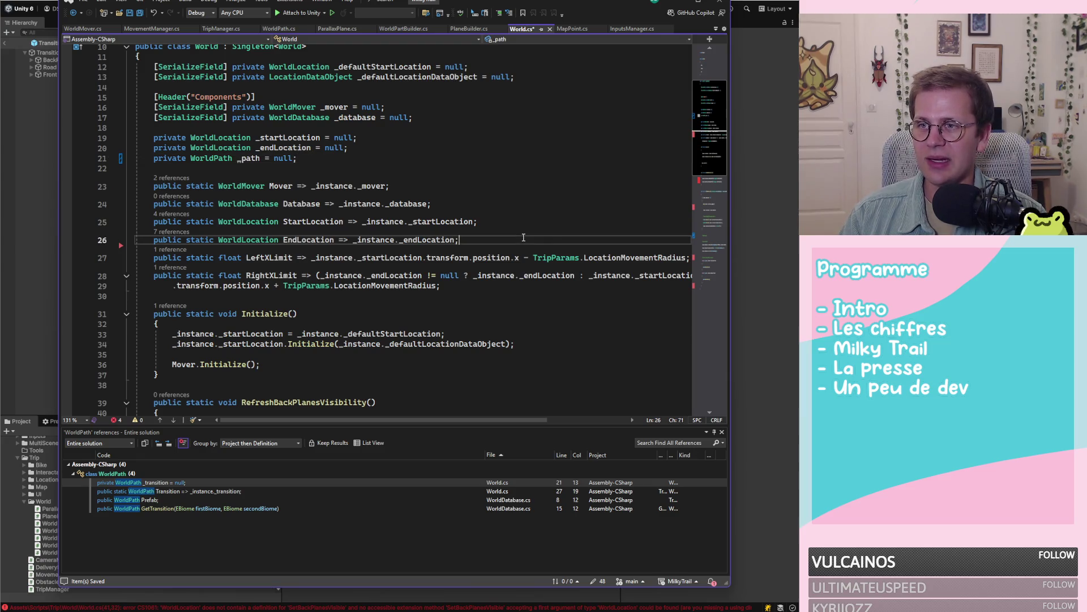
key(Return)
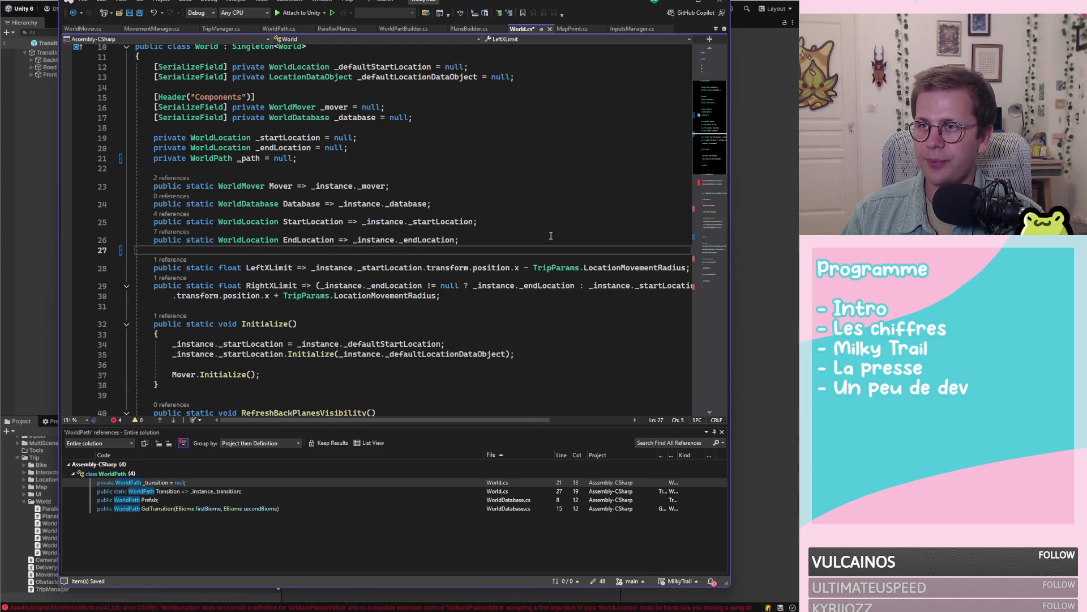
text(public st)
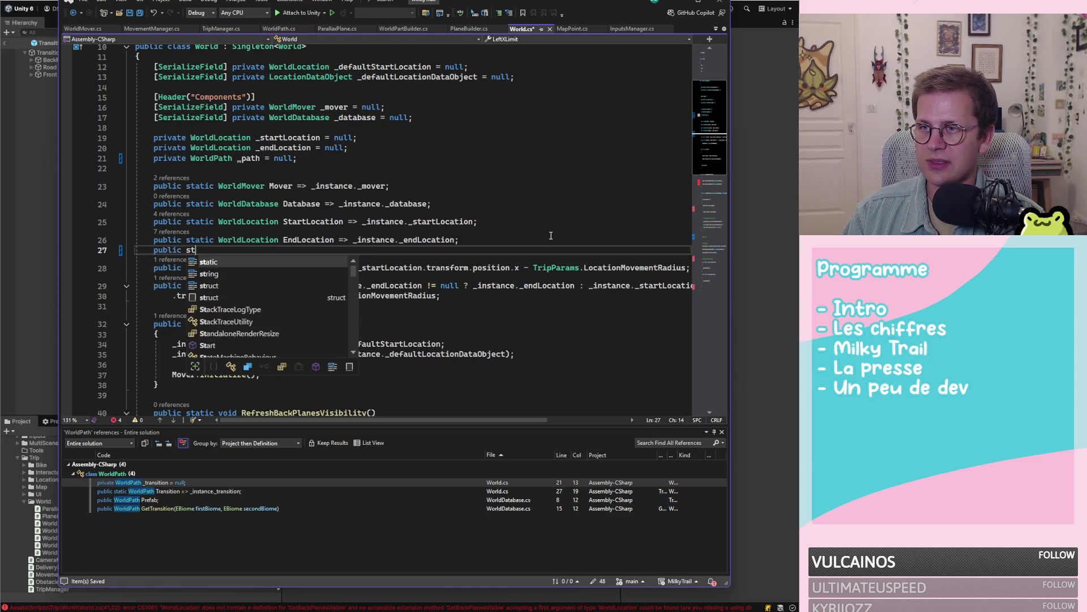
text(atic W)
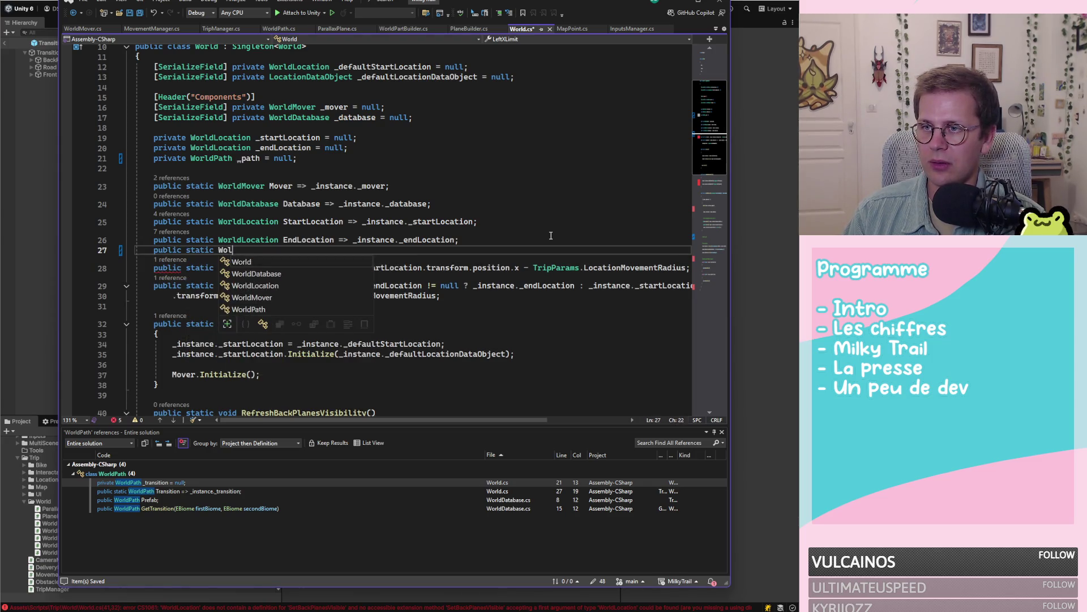
text(orldPath)
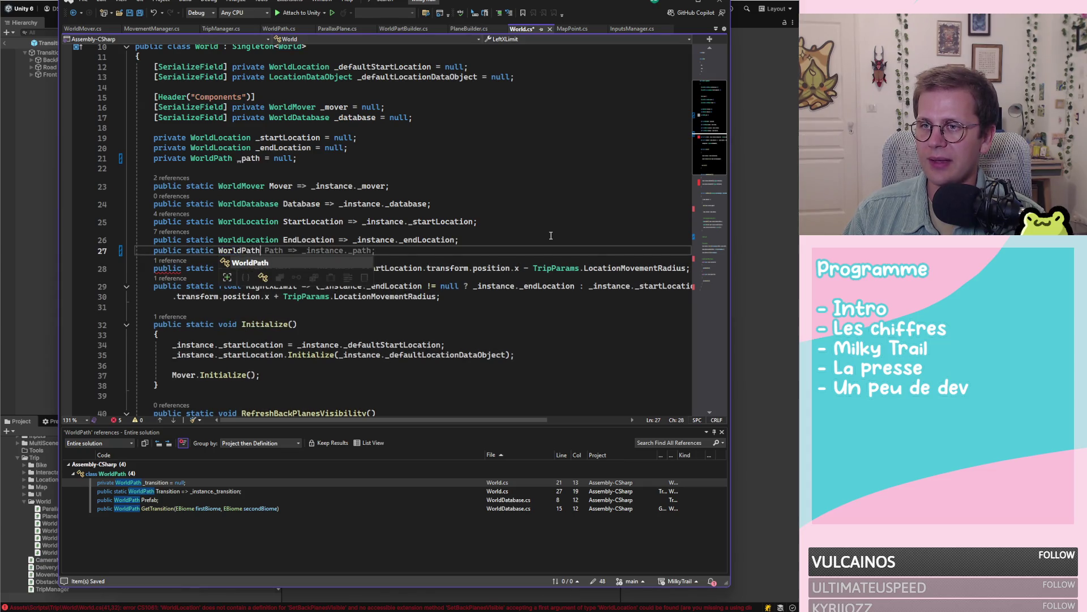
key(Tab)
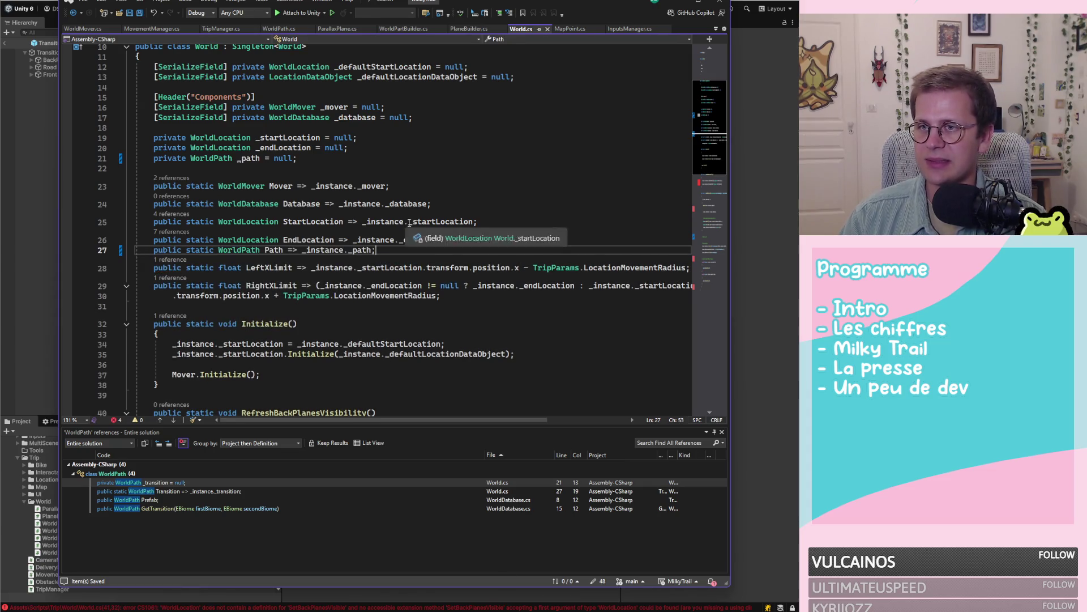
Step: Delete the RefreshBackPlanesVisibility method from World.cs
scroll(538, 258, down, 4)
scroll(548, 257, down, 1)
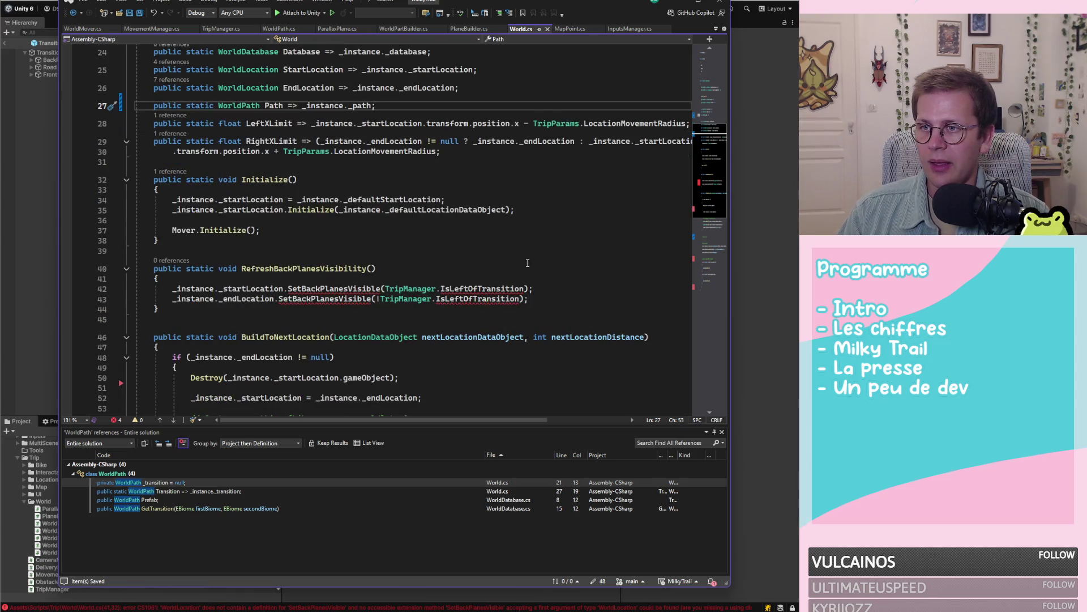
drag(271, 309, 105, 263)
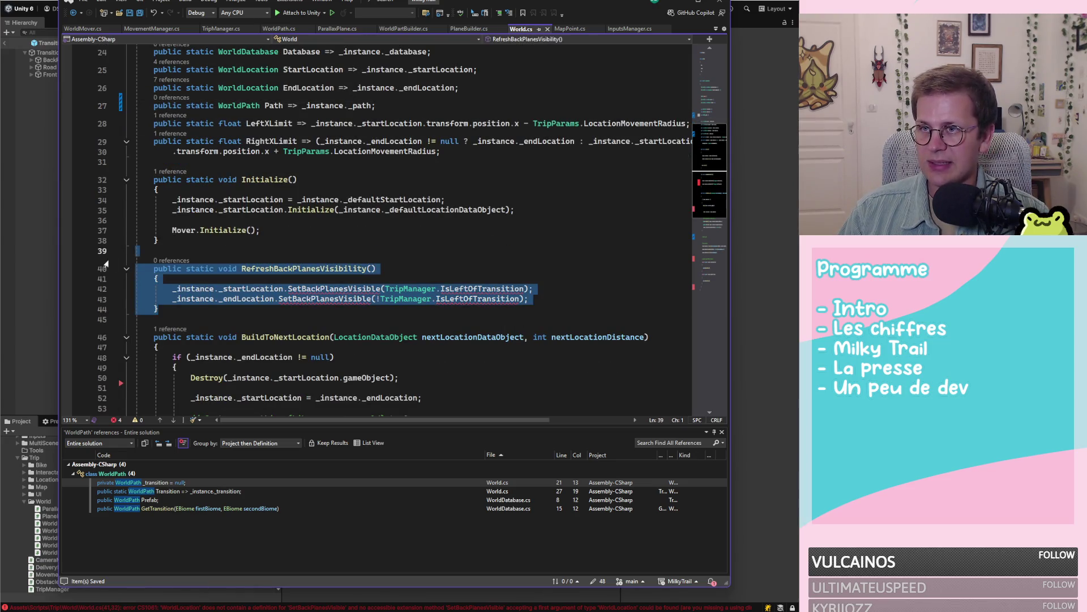
key(Delete)
key(BackSpace)
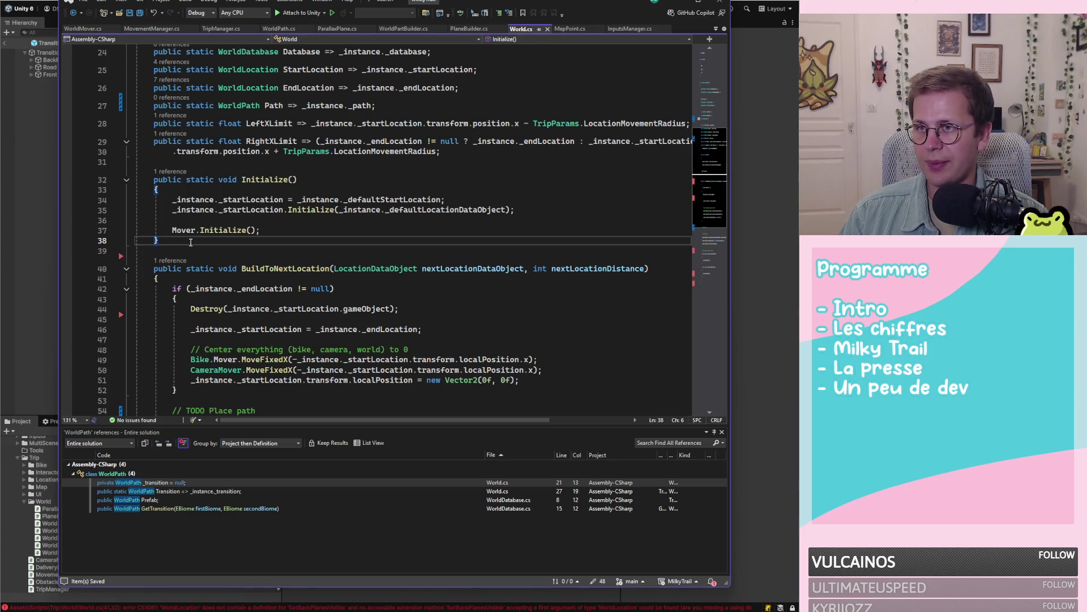
Step: Save World.cs and open the remaining WorldMover error at the Transition reference on line 29
scroll(334, 211, up, 2)
scroll(334, 210, up, 1)
key(alt+Tab)
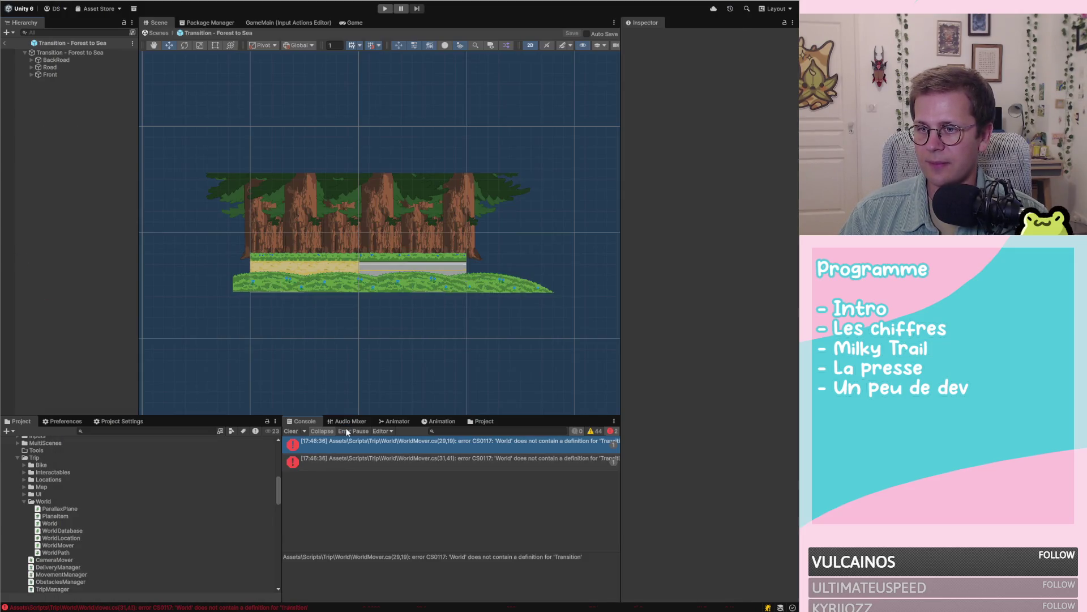
double_click(408, 440)
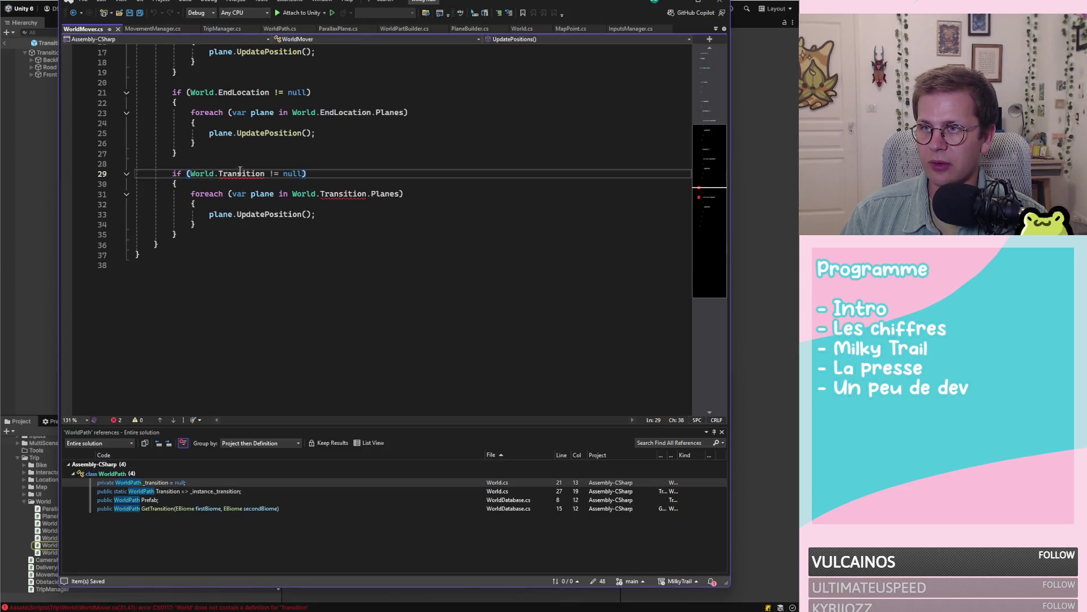
double_click(240, 173)
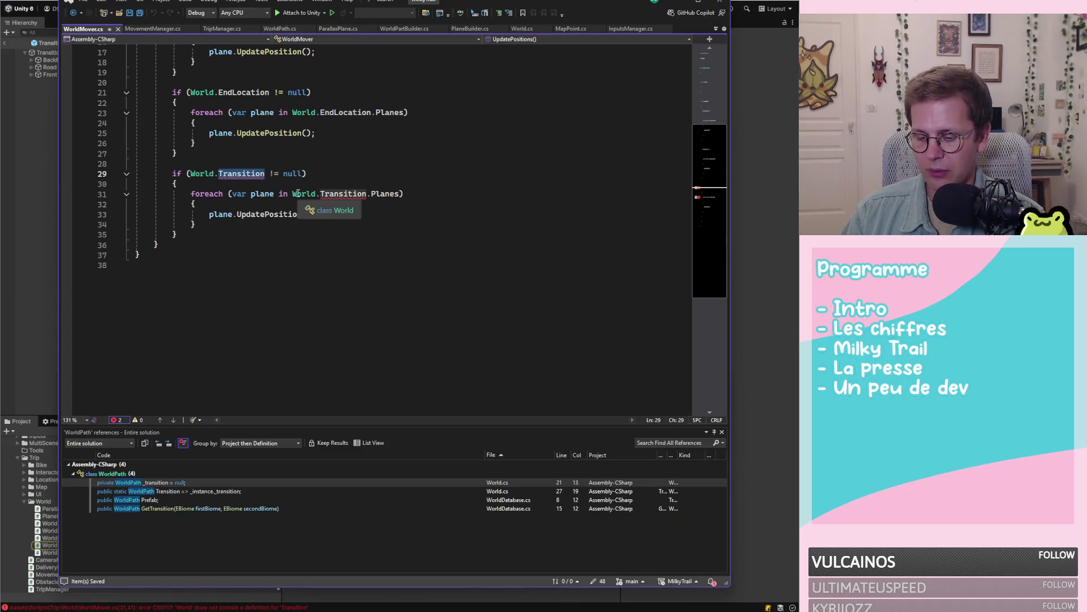
Step: Replace World.Transition with World.Path on lines 29 and 31 of WorldMover.cs
text(Path)
click(369, 216)
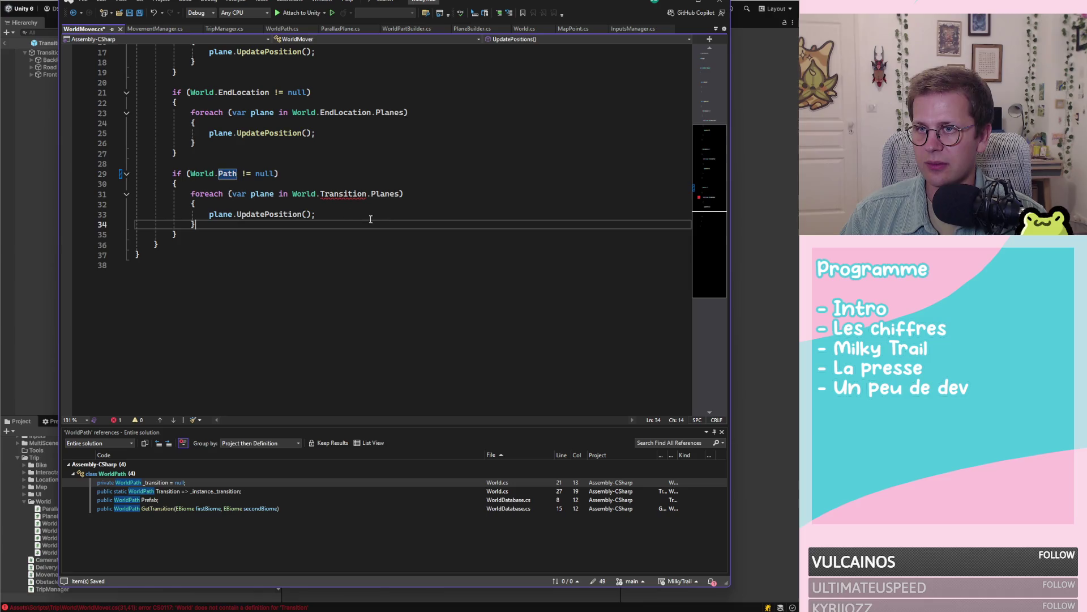
double_click(348, 194)
text(Path)
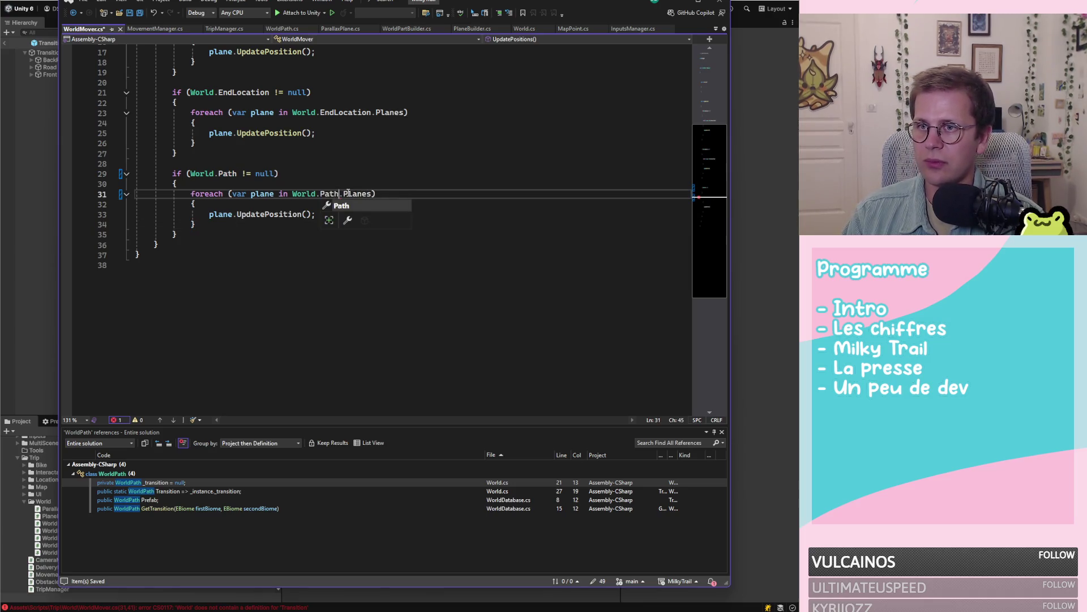
key(Escape)
click(327, 184)
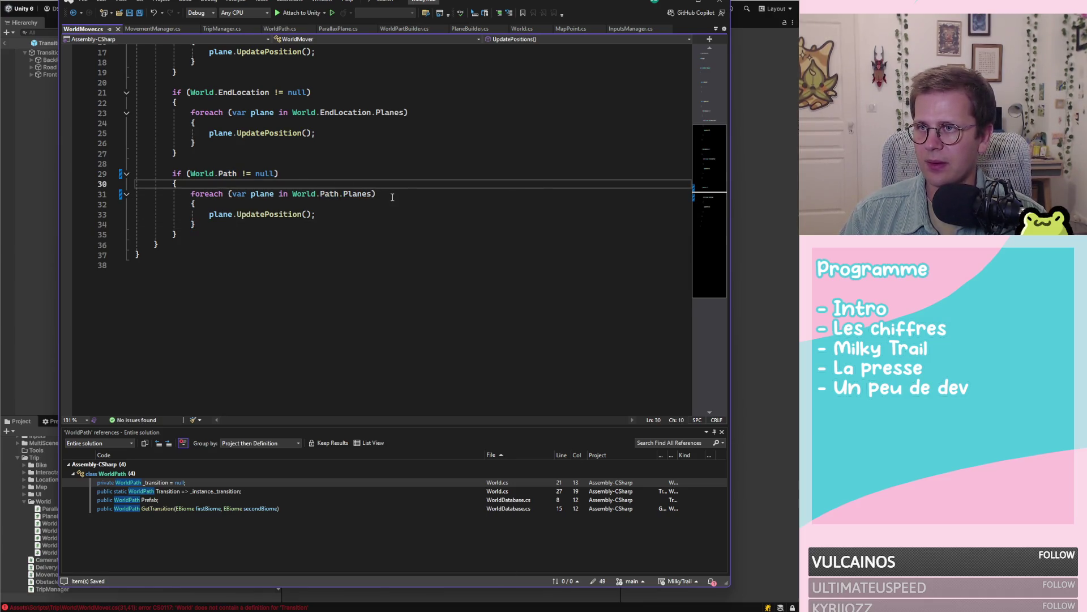
Step: Return to Unity to recompile and clear the Console's old errors
scroll(392, 197, up, 6)
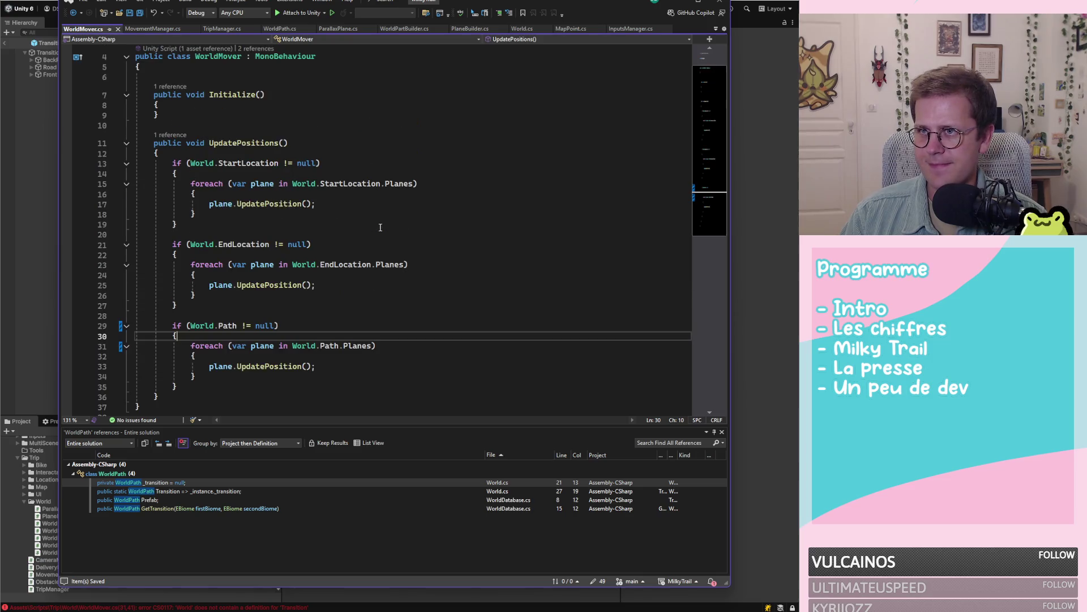
click(25, 236)
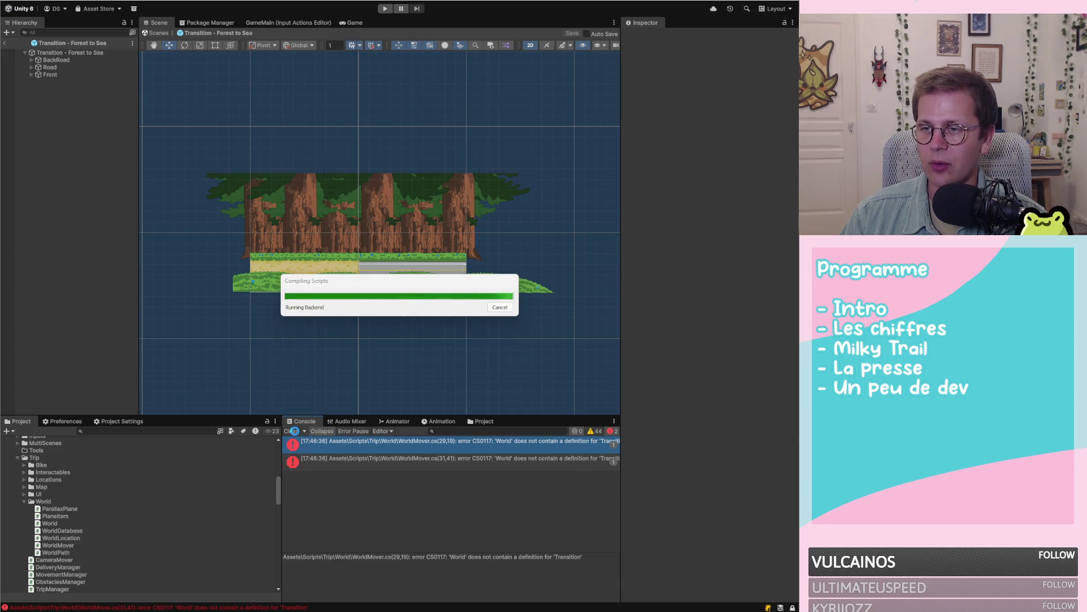
click(291, 432)
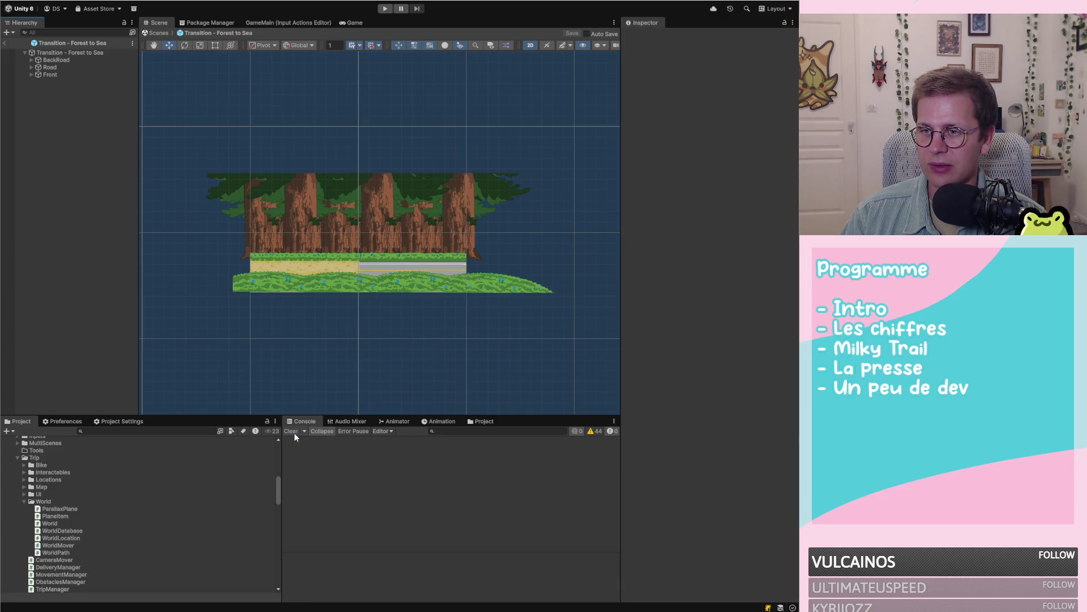
key(alt+Tab)
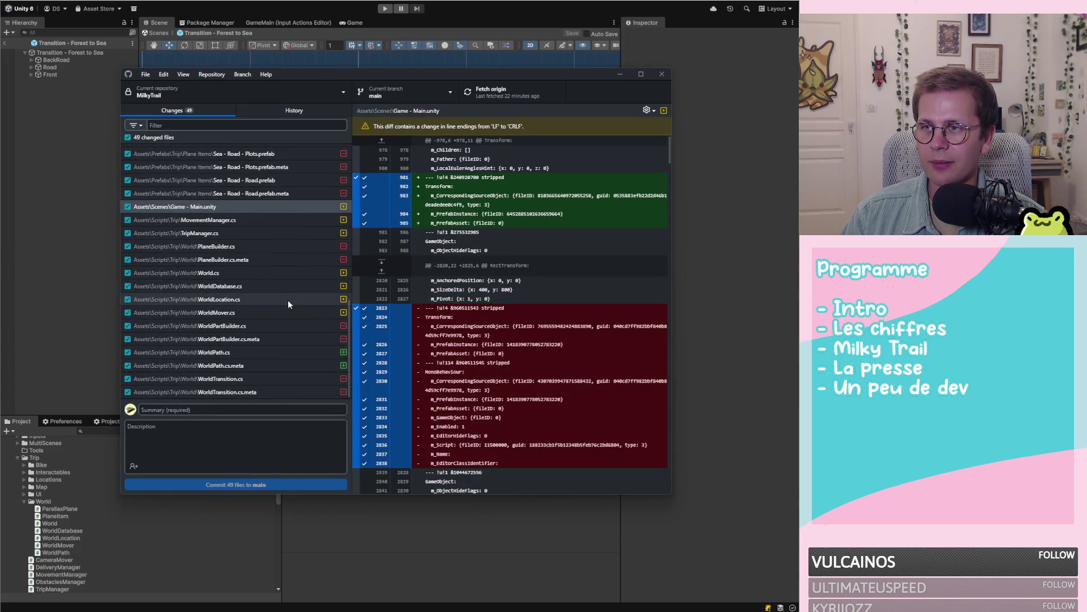
scroll(274, 334, up, 10)
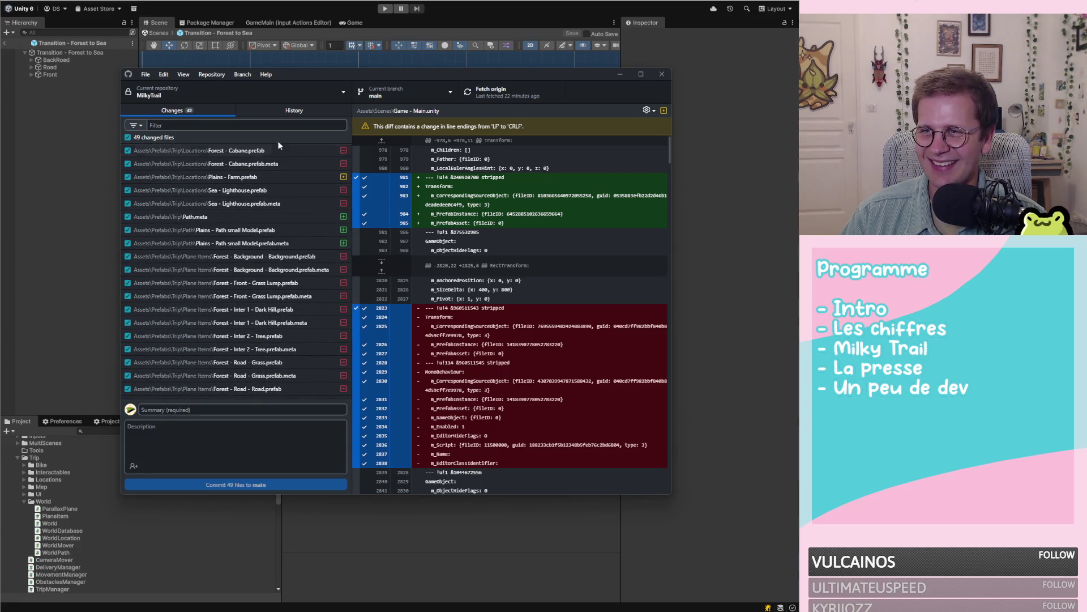
click(269, 150)
key(Down)
key(Down)
key(Down)
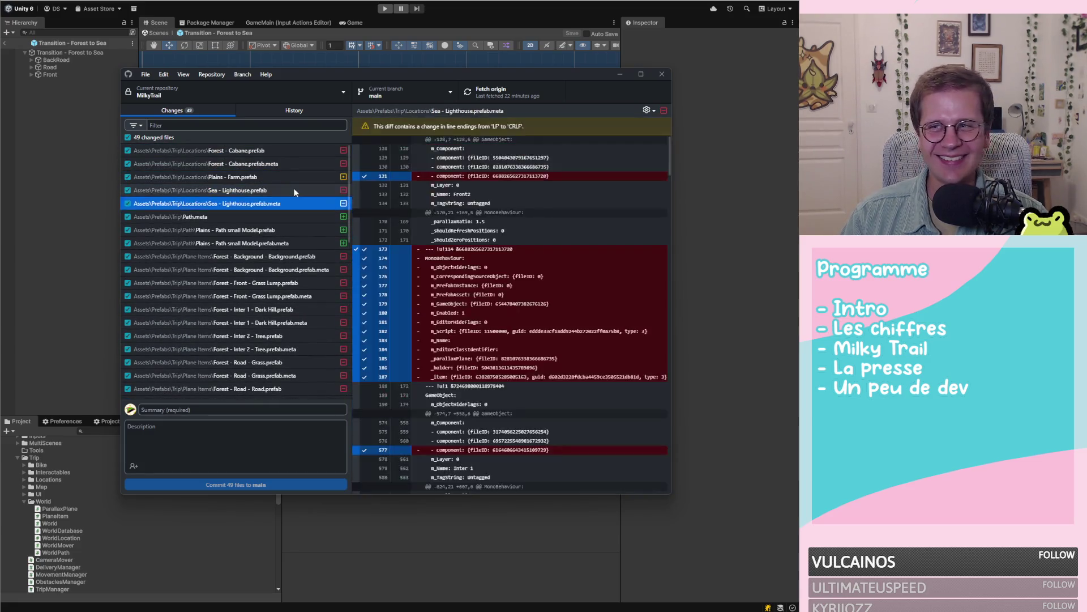
key(Down)
key(Down)
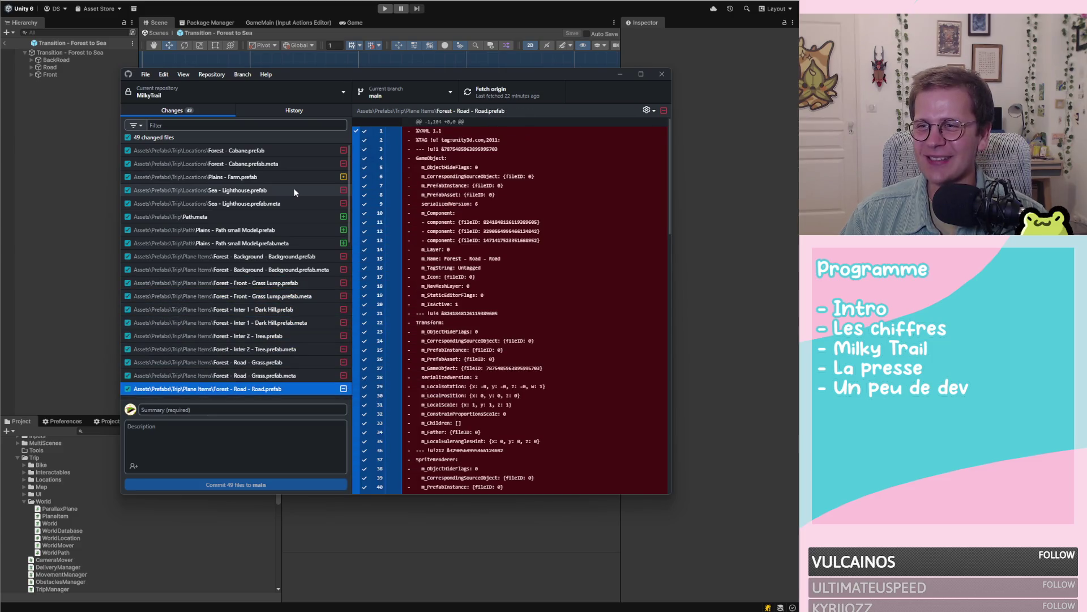
scroll(300, 222, down, 5)
scroll(317, 224, down, 3)
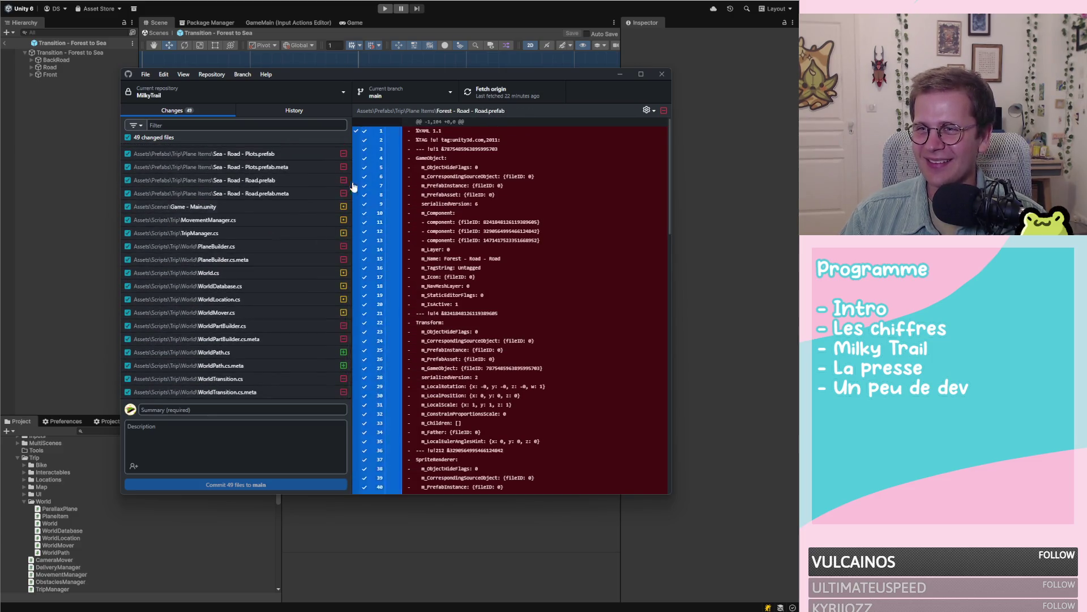
click(263, 247)
scroll(509, 272, down, 5)
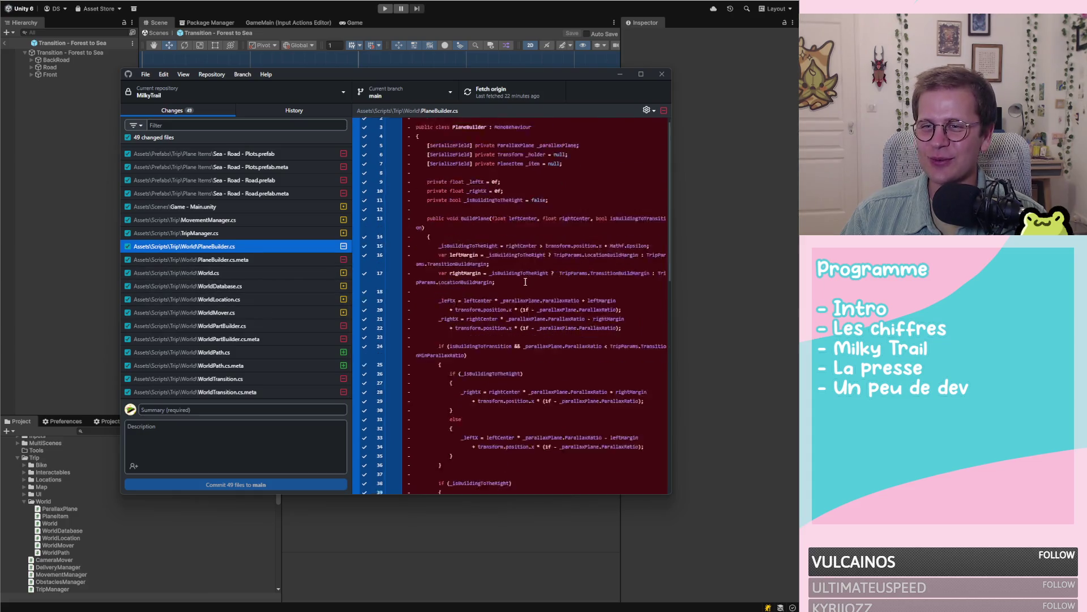
scroll(509, 272, up, 4)
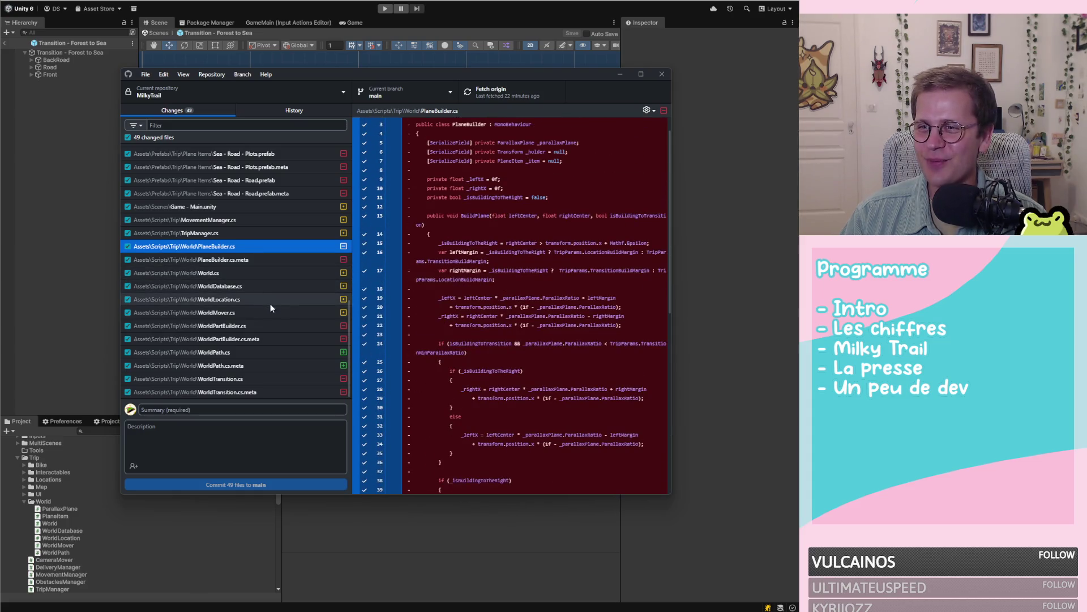
click(263, 325)
click(250, 380)
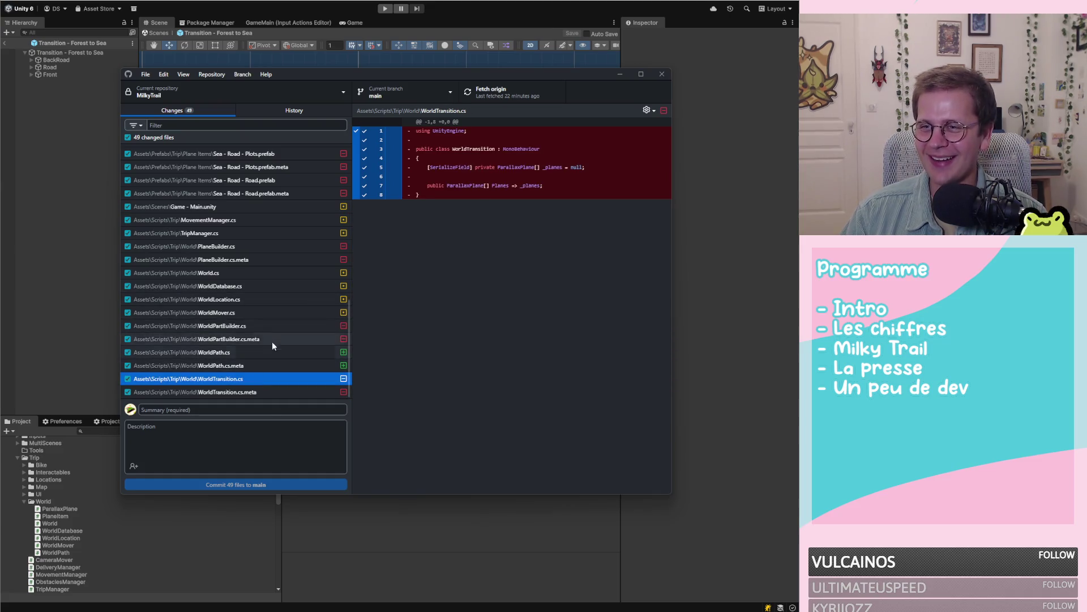
click(263, 354)
click(258, 378)
click(273, 348)
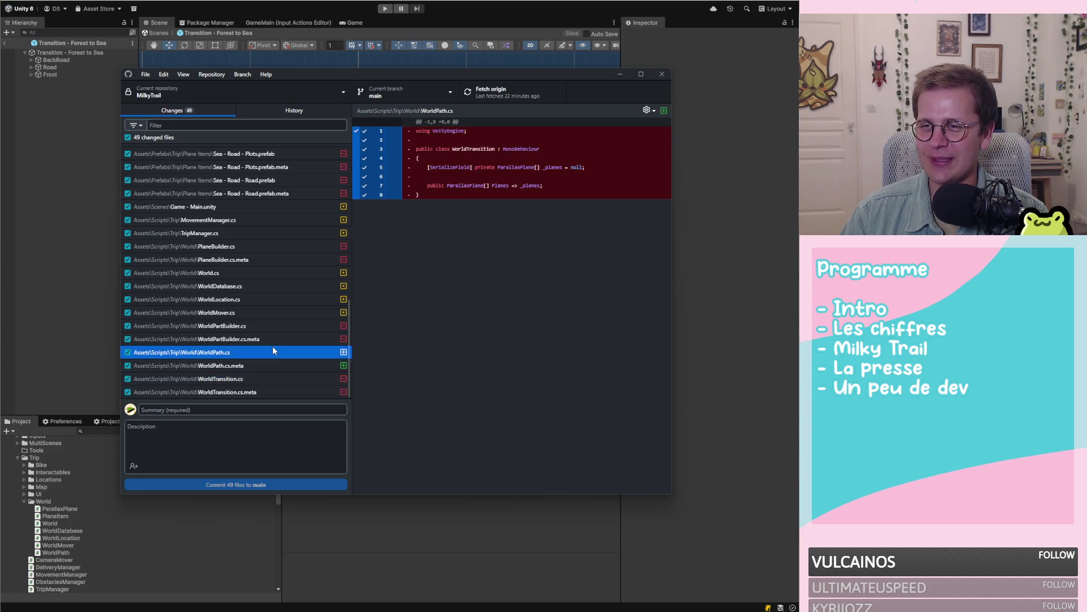
click(244, 299)
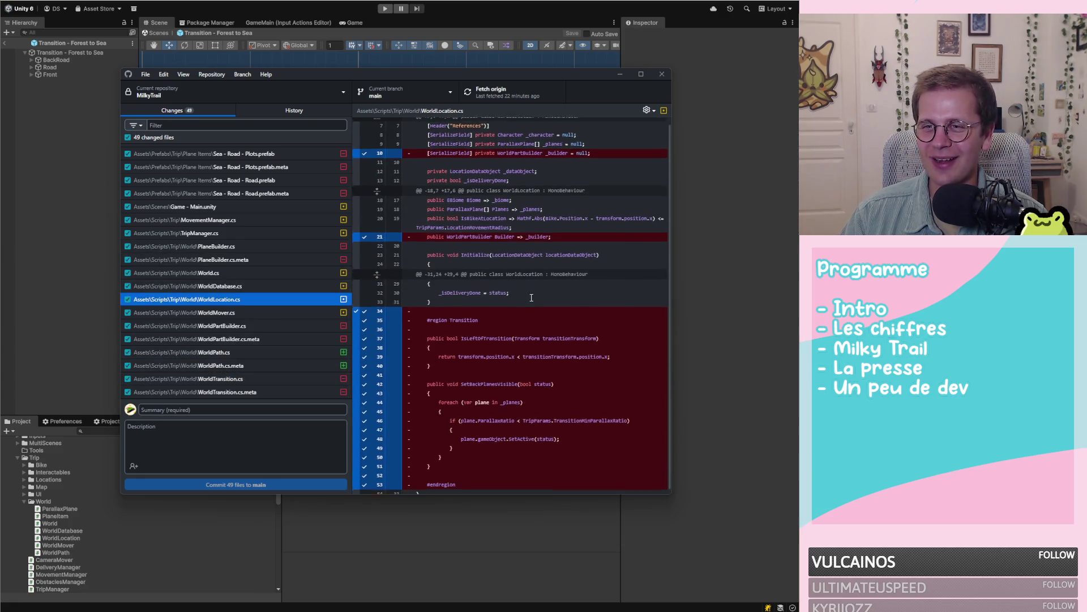
click(276, 313)
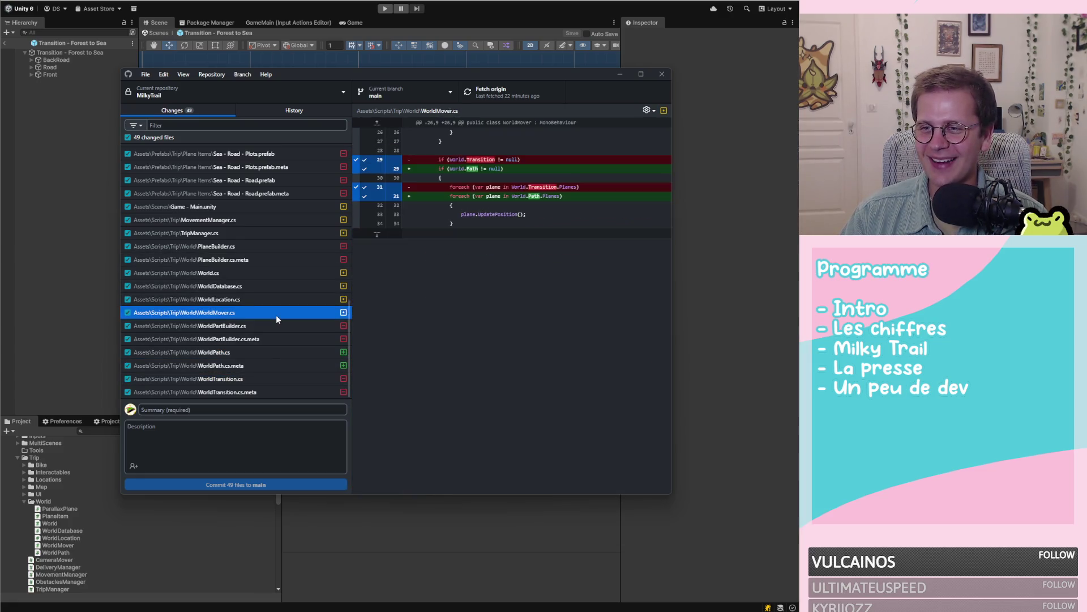
click(286, 286)
click(297, 274)
scroll(581, 291, down, 10)
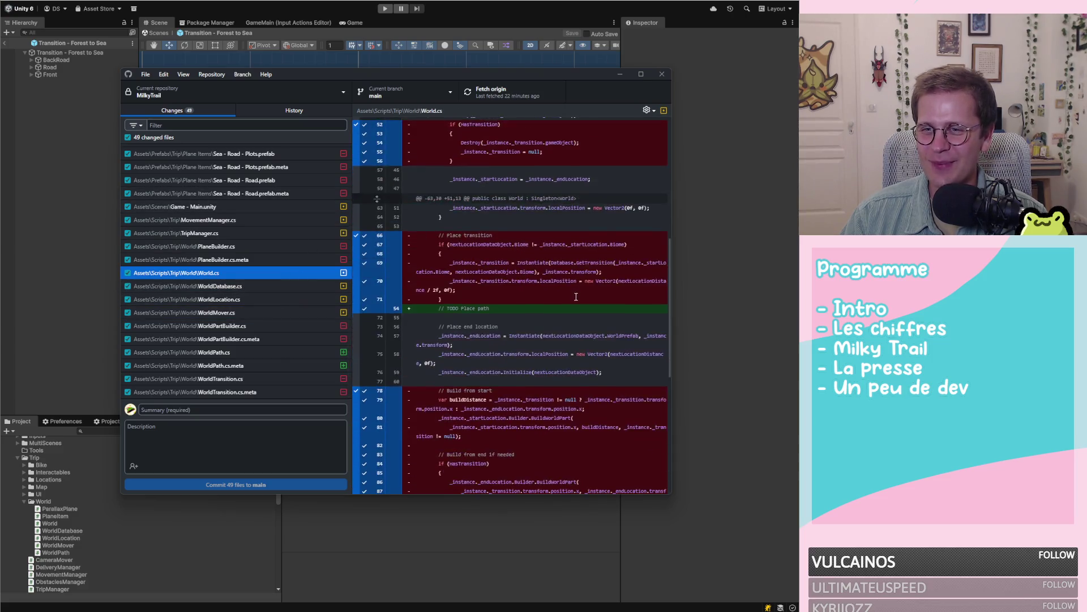
click(288, 231)
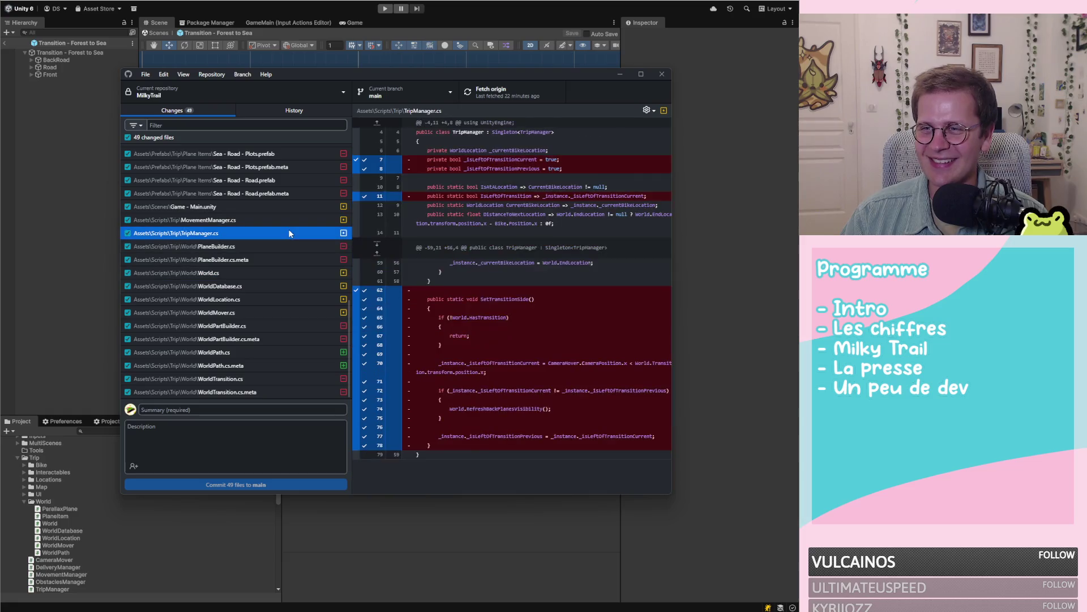
click(274, 222)
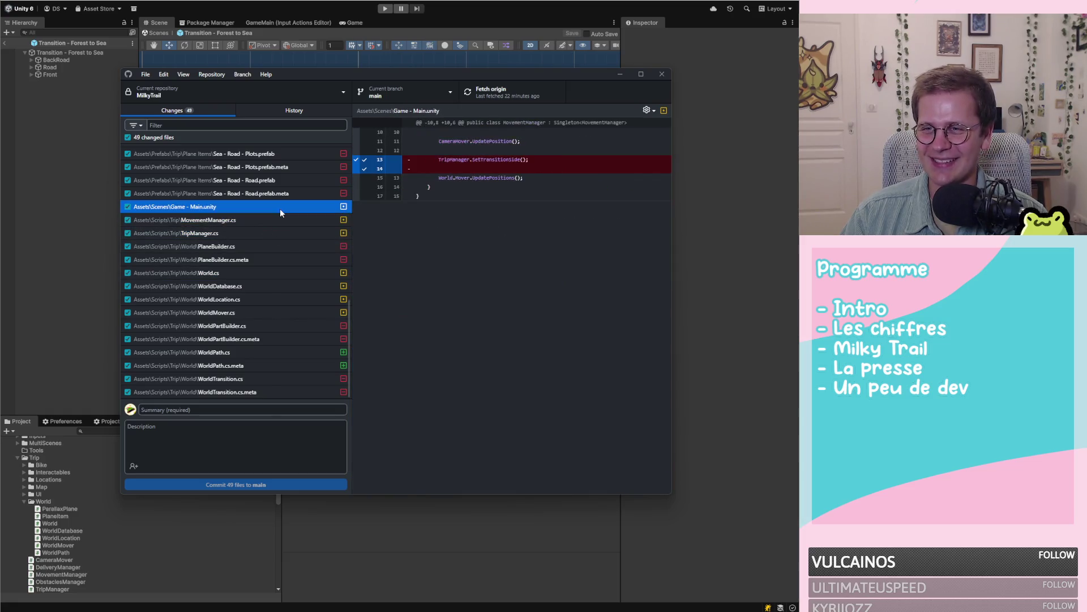
click(280, 208)
click(769, 416)
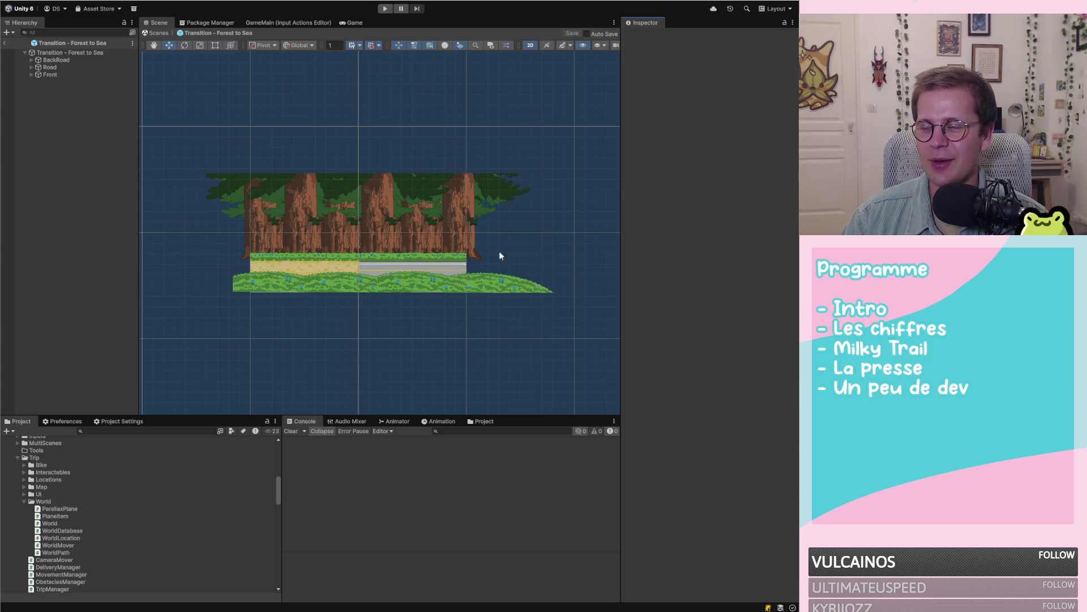
Step: Assign WorldPath to the missing script slot on the Transition - Forest to Sea root
scroll(499, 256, down, 3)
click(79, 59)
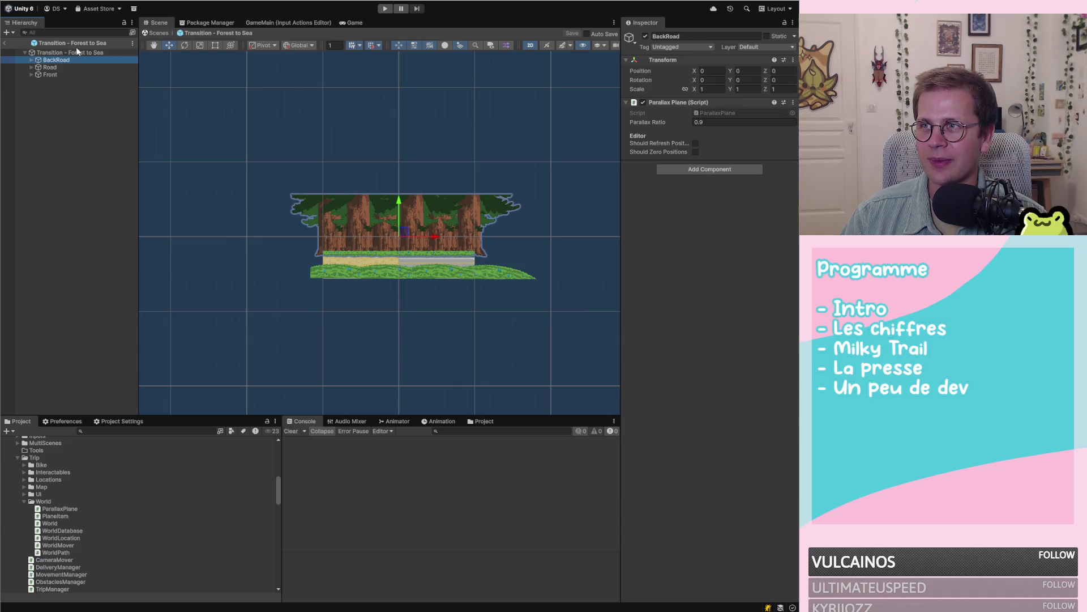
click(72, 52)
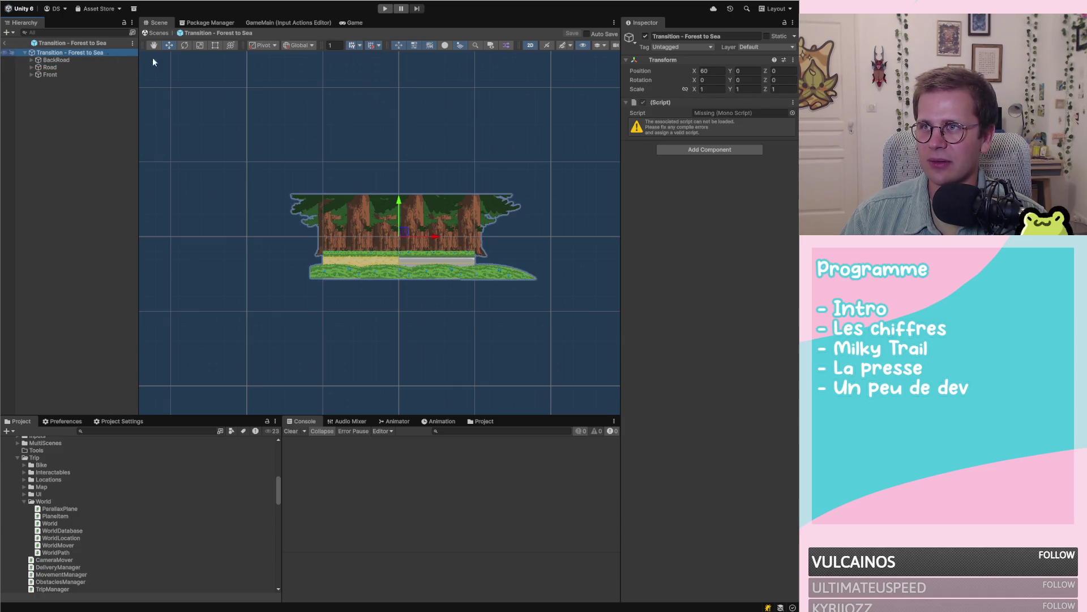
click(793, 113)
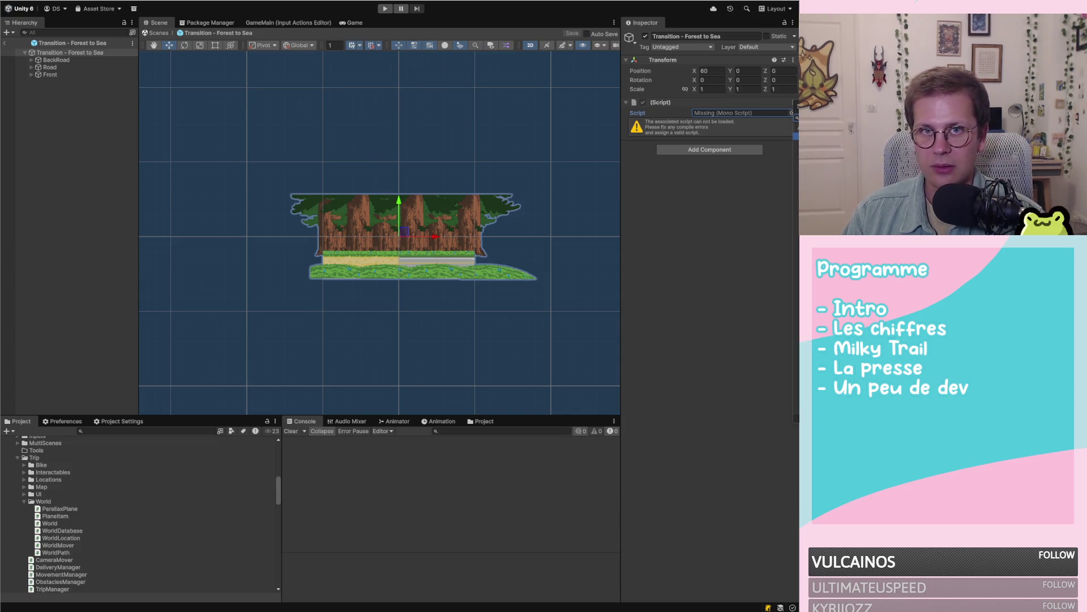
key(Return)
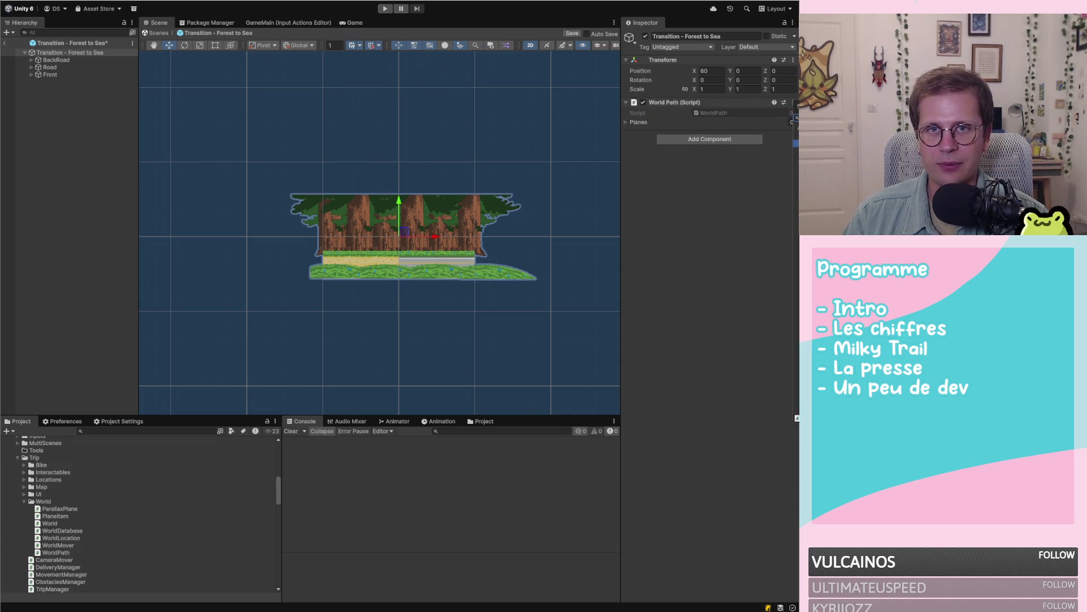
Step: Fill the World Path Planes list with BackRoad, Road and Front, then exit Prefab Mode
click(633, 122)
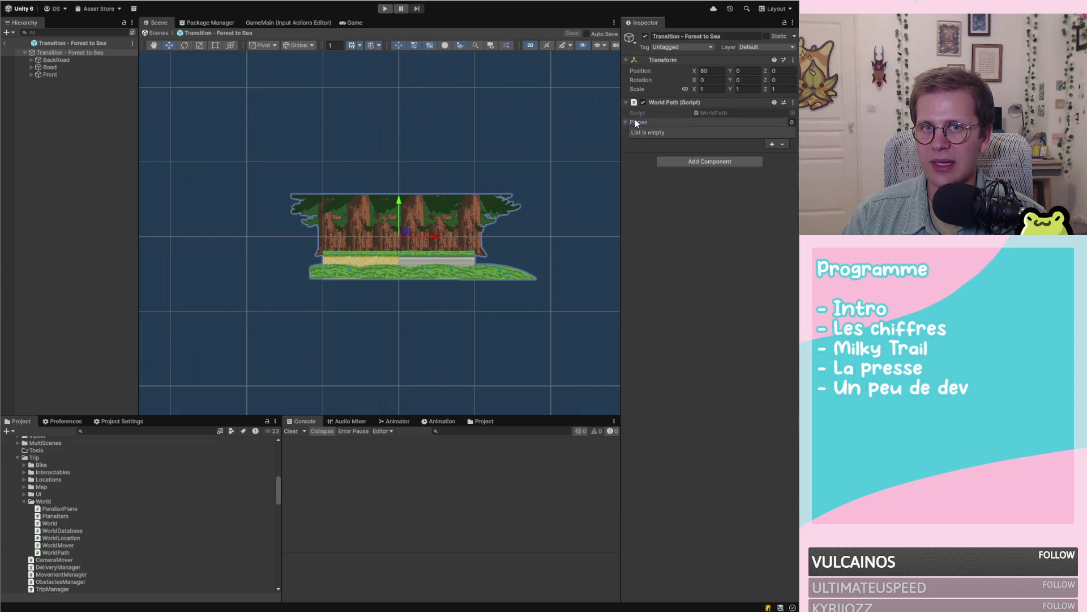
drag(635, 126, 679, 123)
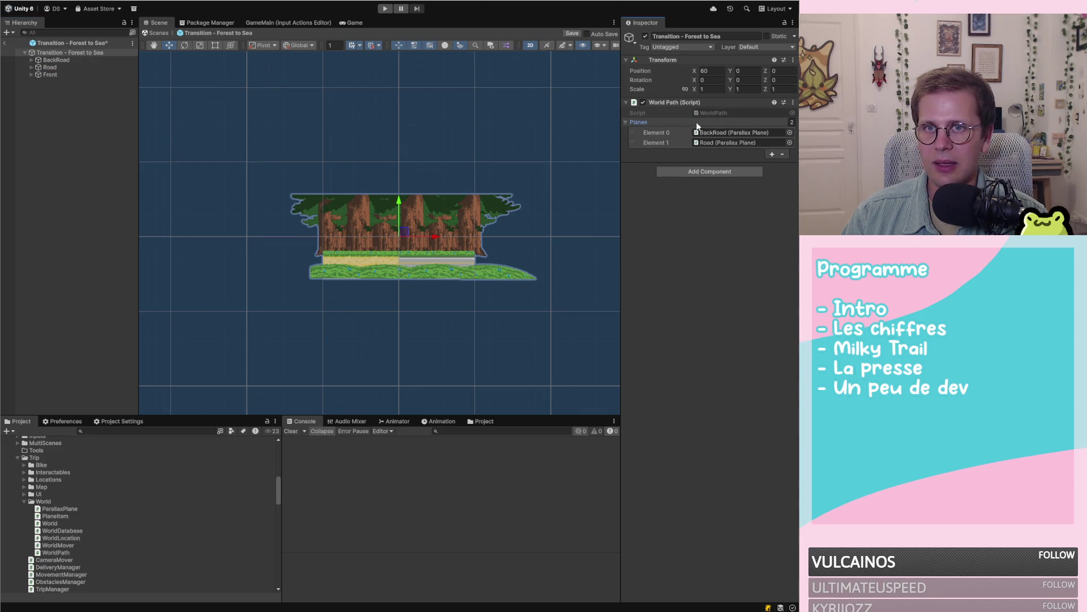
click(59, 79)
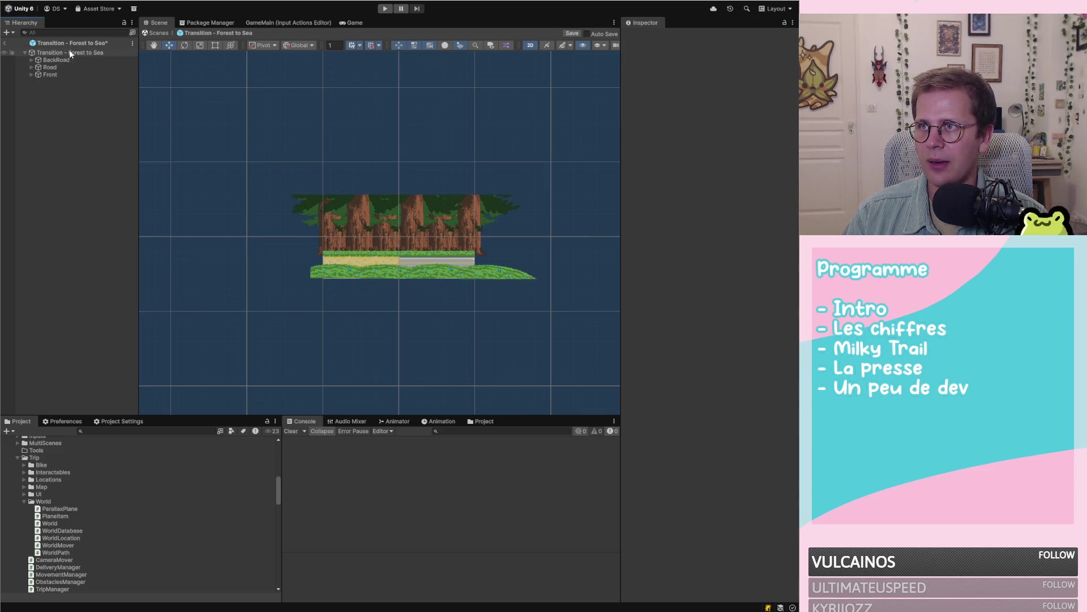
click(69, 52)
drag(50, 67, 711, 125)
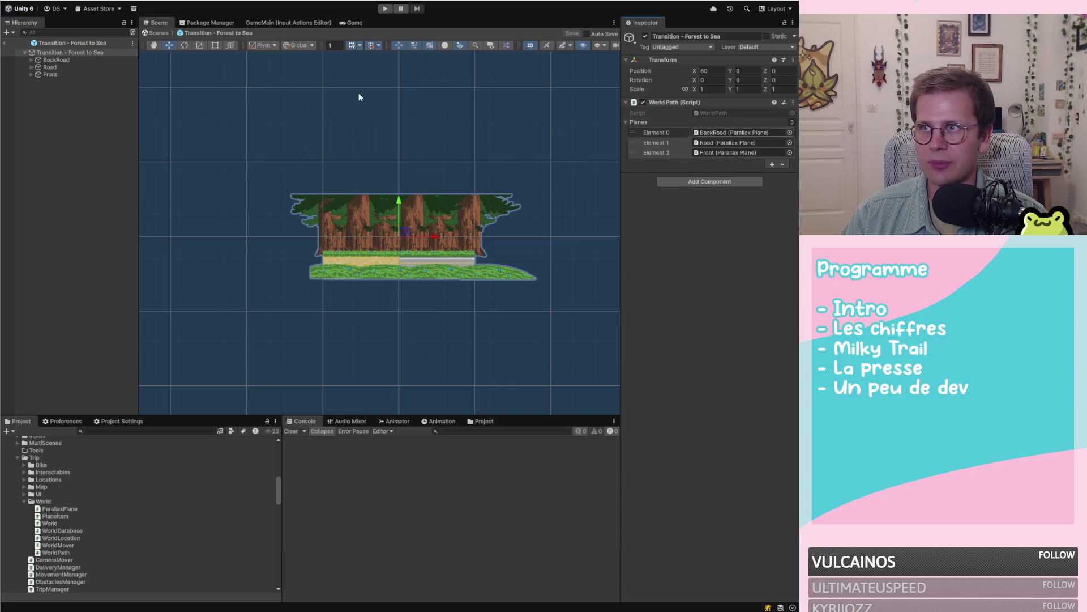
click(4, 43)
scroll(117, 459, up, 2)
Step: Delete the Prefabs/Trip/Transitions folder
scroll(117, 459, up, 3)
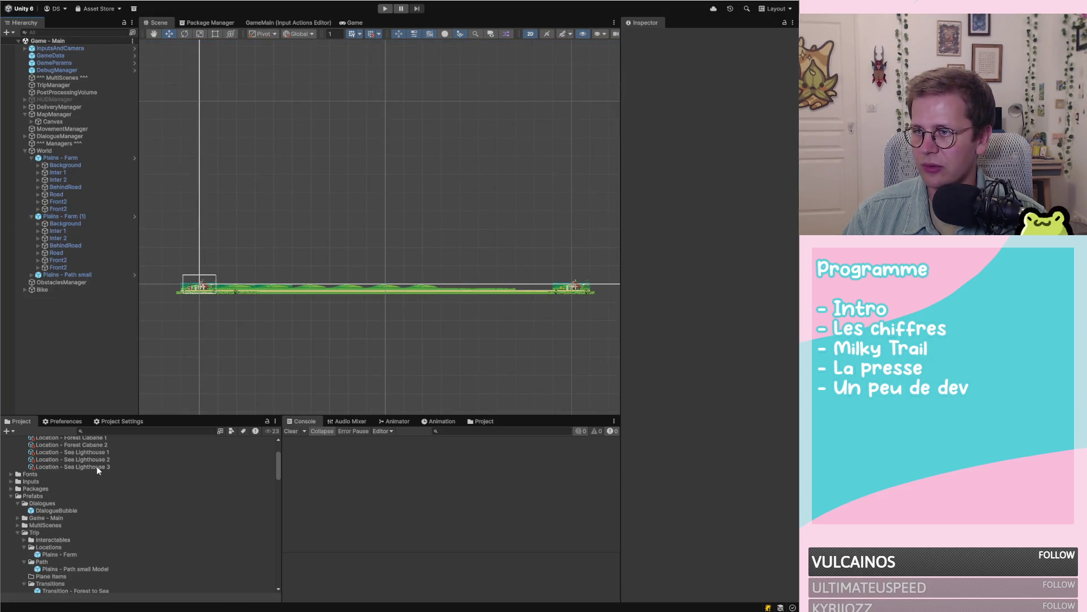
scroll(127, 473, up, 3)
scroll(130, 471, down, 5)
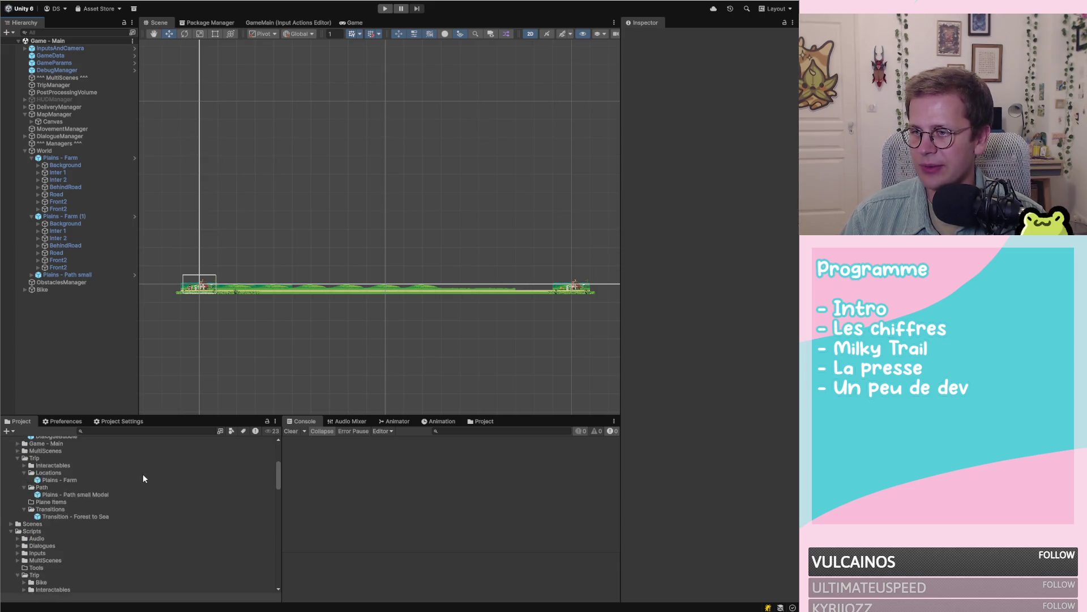
click(55, 481)
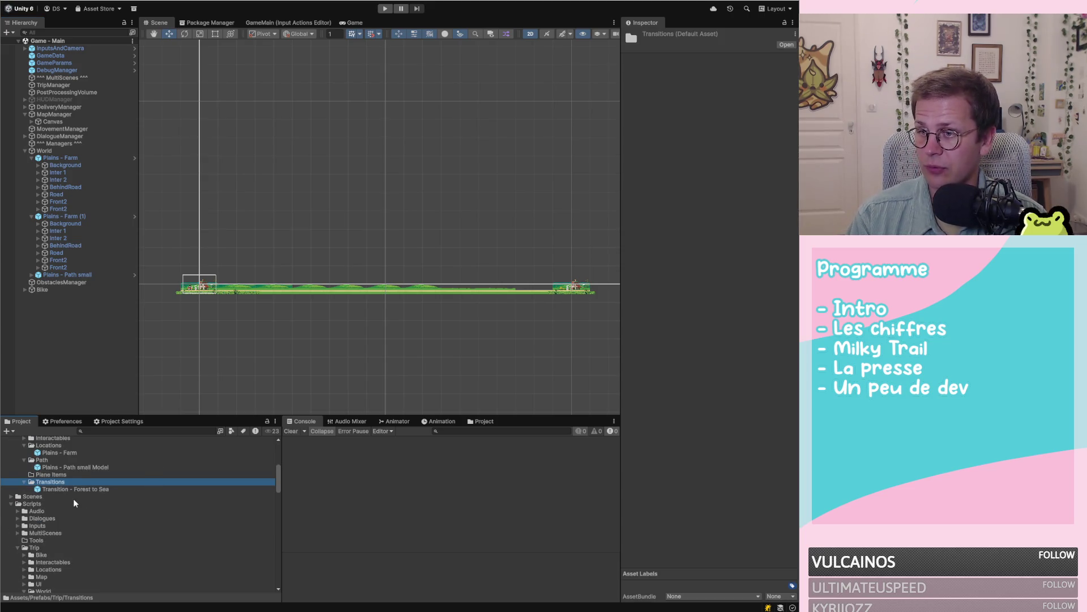
click(62, 489)
click(56, 482)
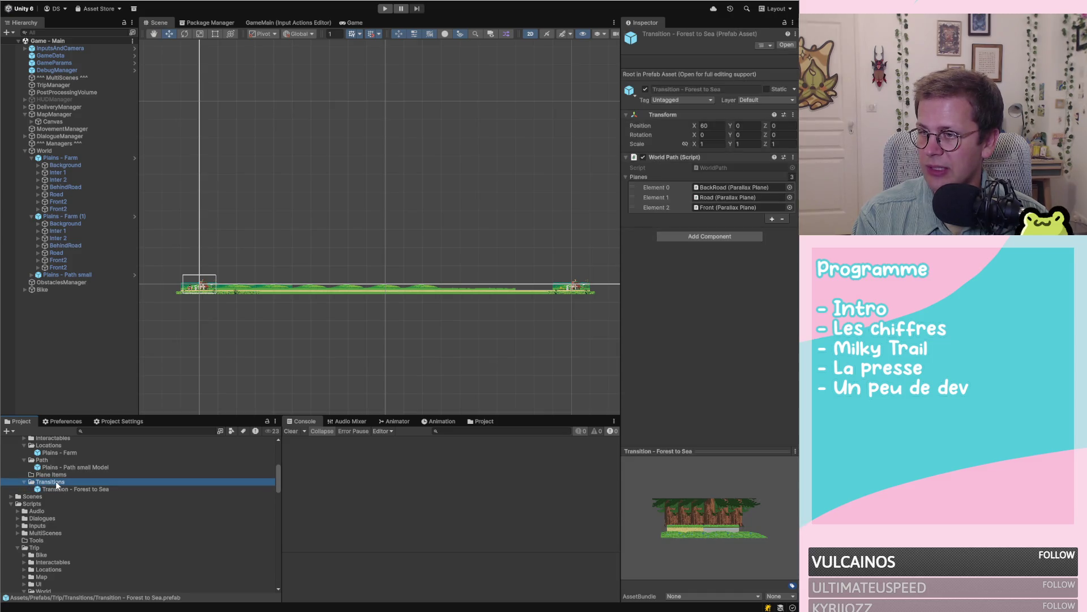
key(Delete)
click(414, 318)
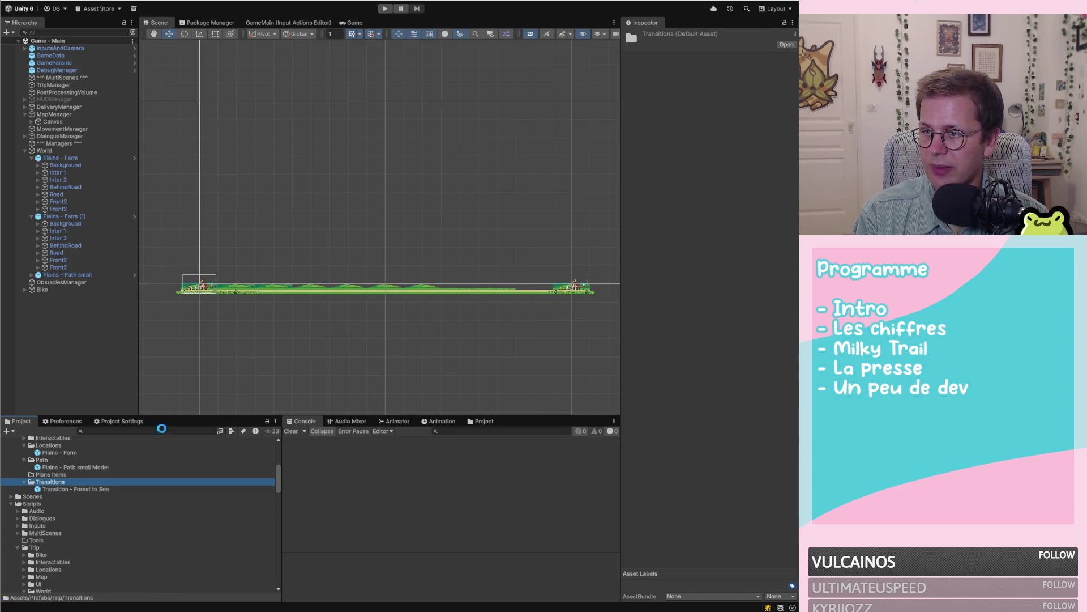
Step: Delete the Plane Items folder
click(39, 474)
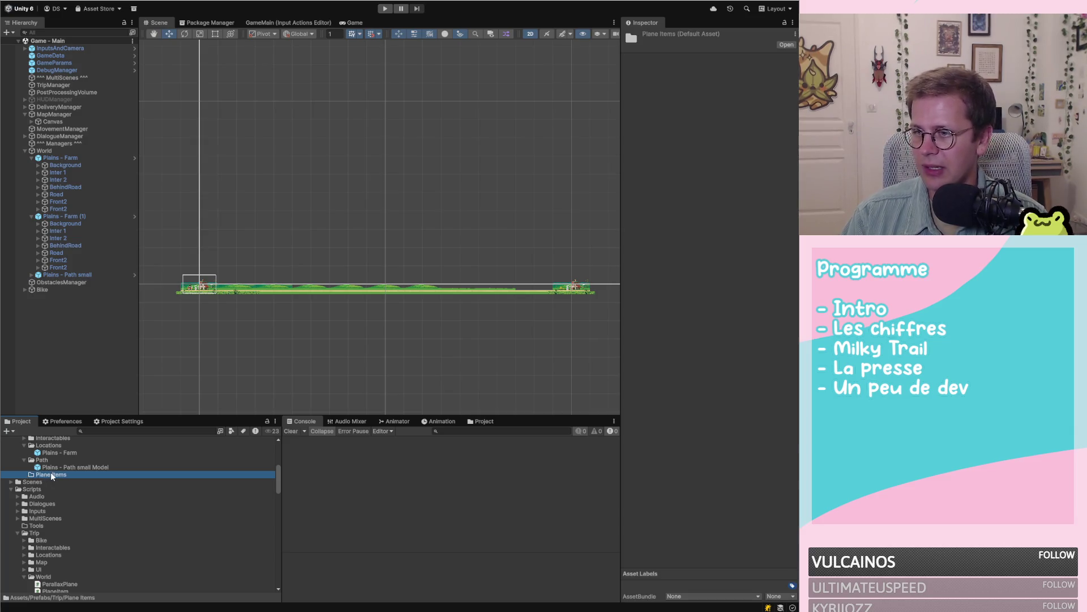
click(60, 465)
click(50, 474)
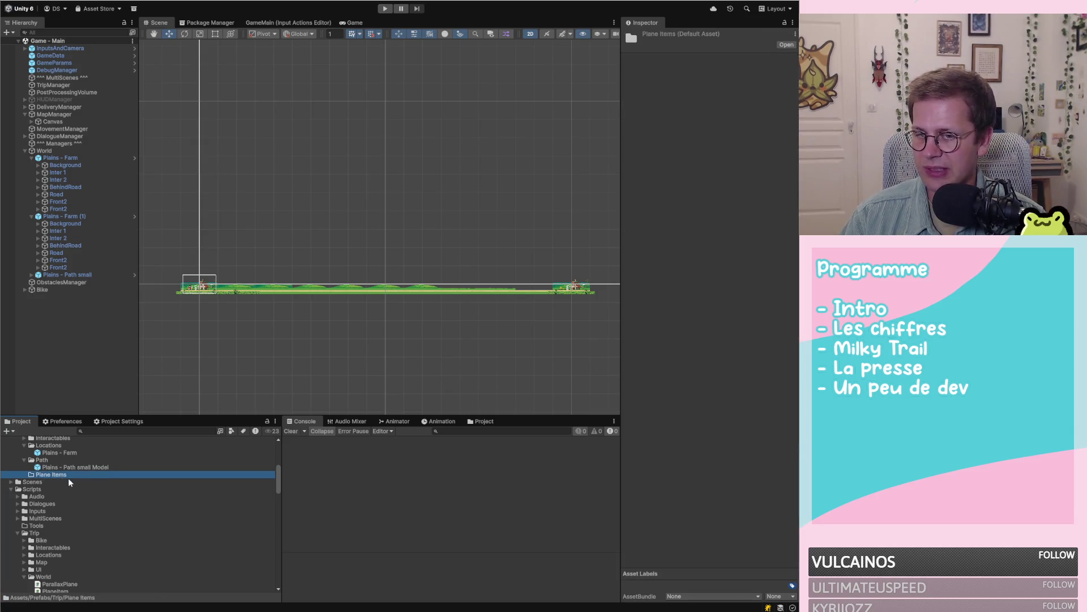
click(61, 467)
click(48, 473)
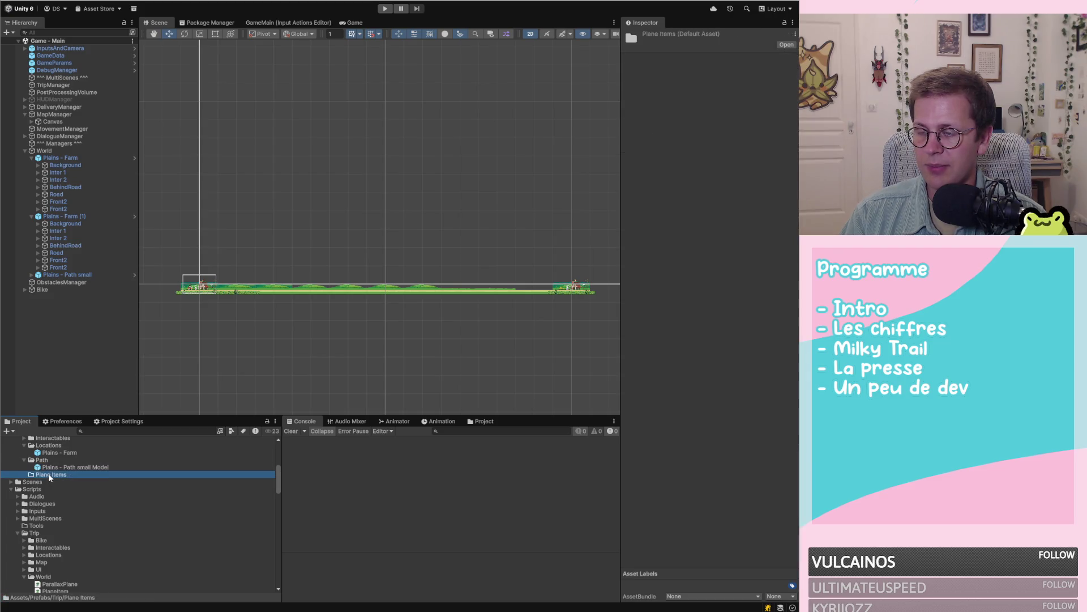
key(Delete)
click(425, 319)
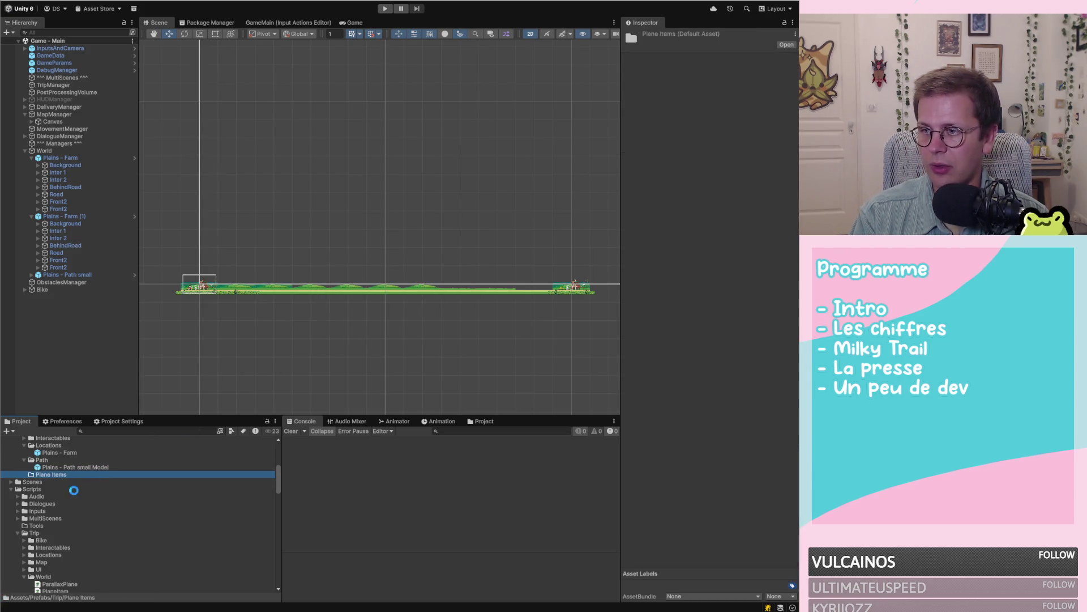
Step: Locate and select the Plains - Path small Model prefab
scroll(82, 475, up, 3)
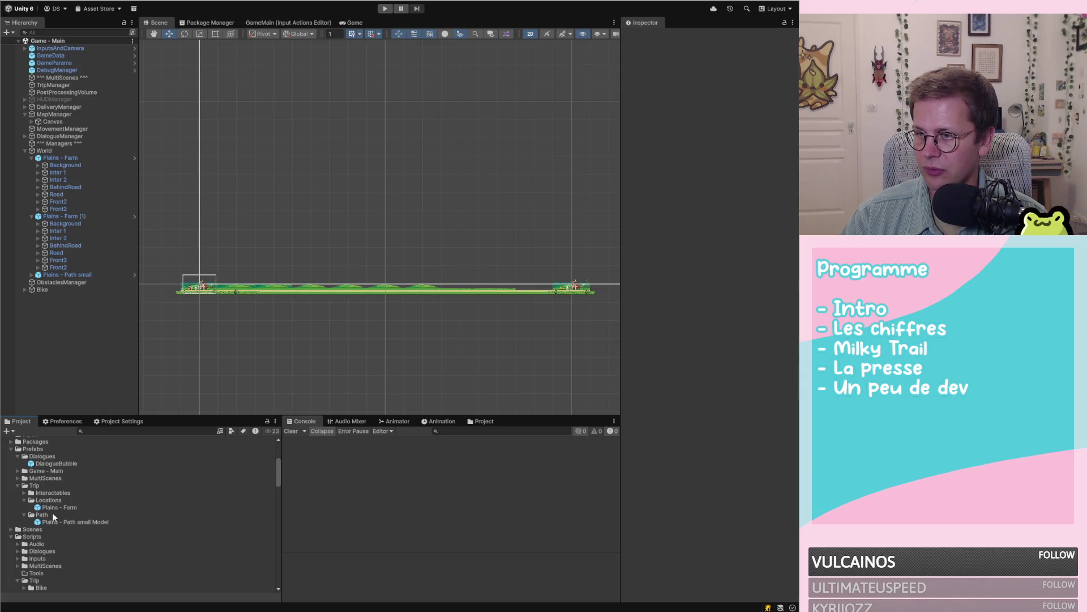
click(88, 523)
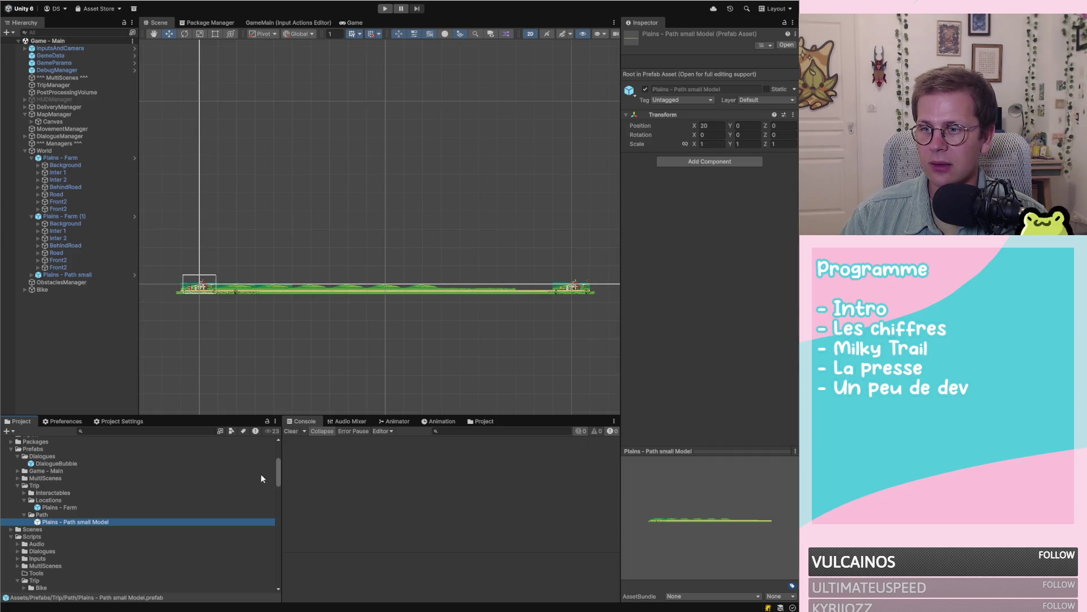
click(100, 522)
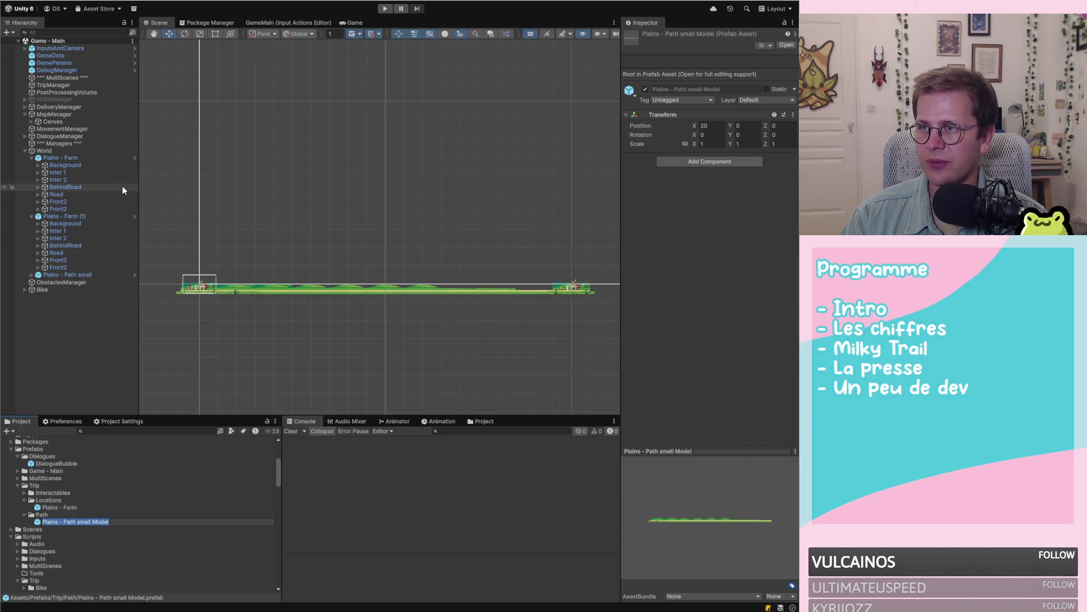
Step: Add World Path to Plains - Path small Model with planes Background through Front2, and save
double_click(117, 521)
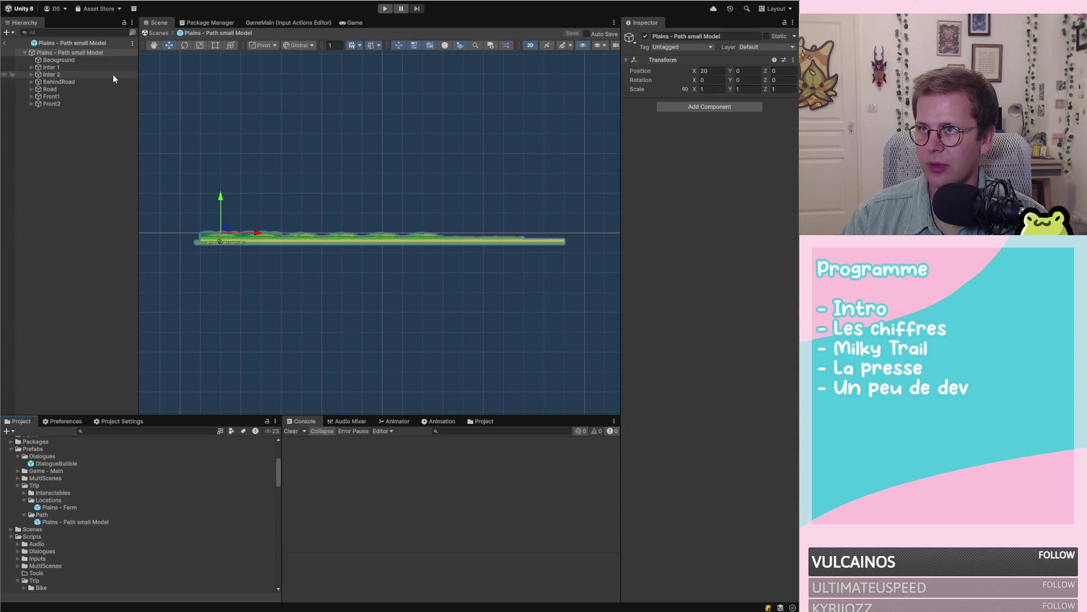
click(707, 108)
text(worldp)
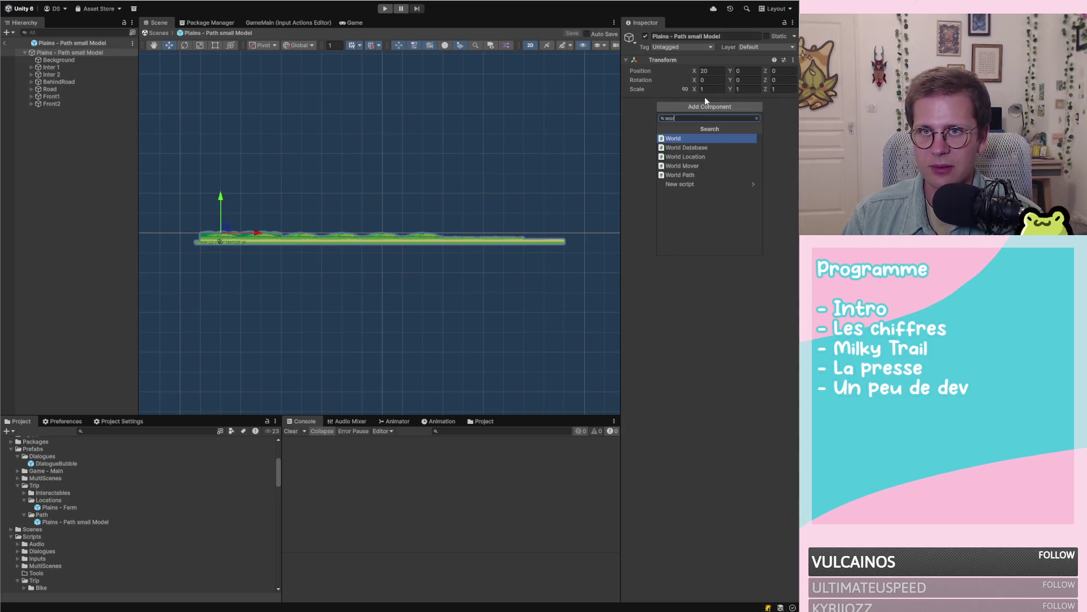
key(Return)
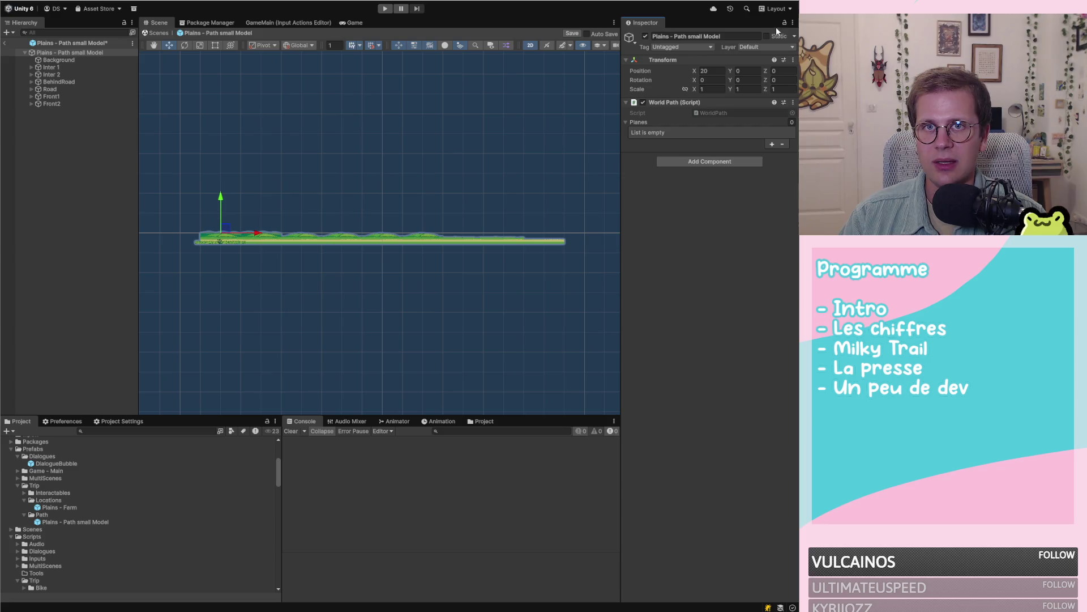
click(64, 62)
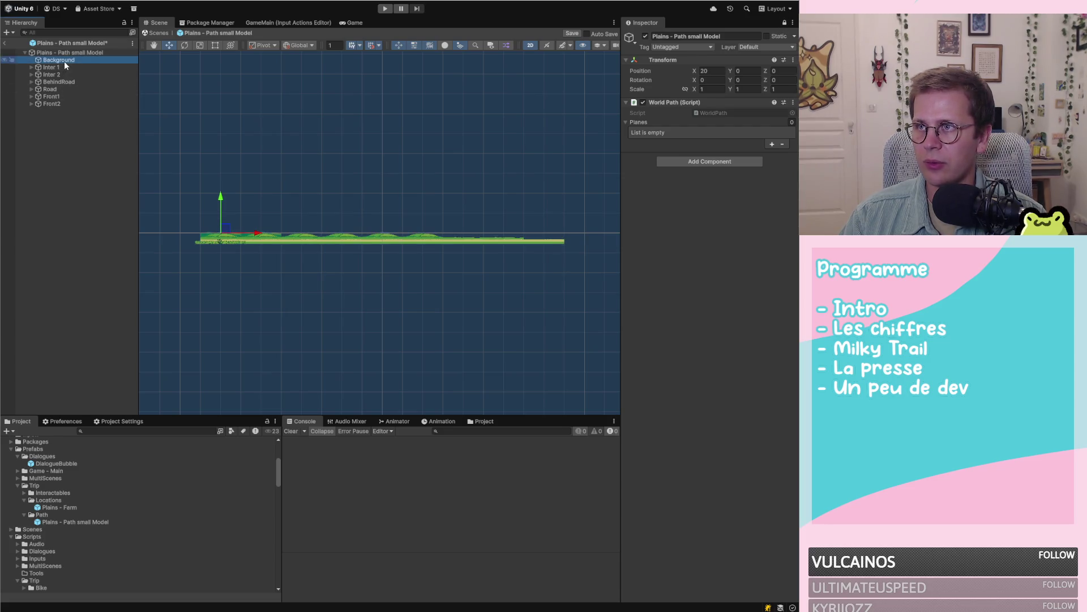
shift+click(50, 103)
drag(60, 60, 698, 122)
key(ctrl+s)
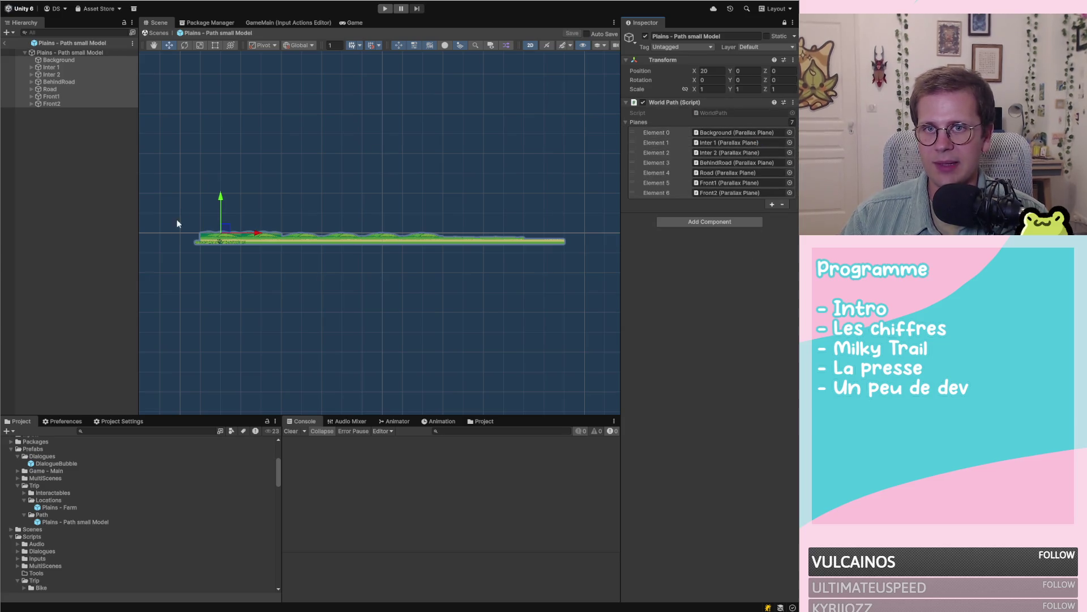
click(57, 195)
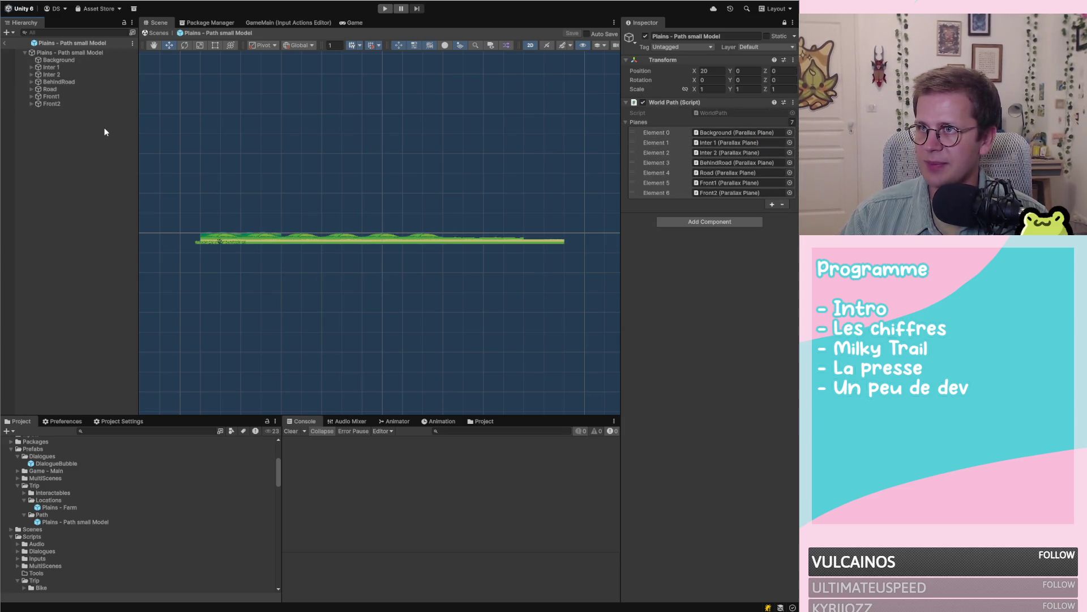
click(4, 43)
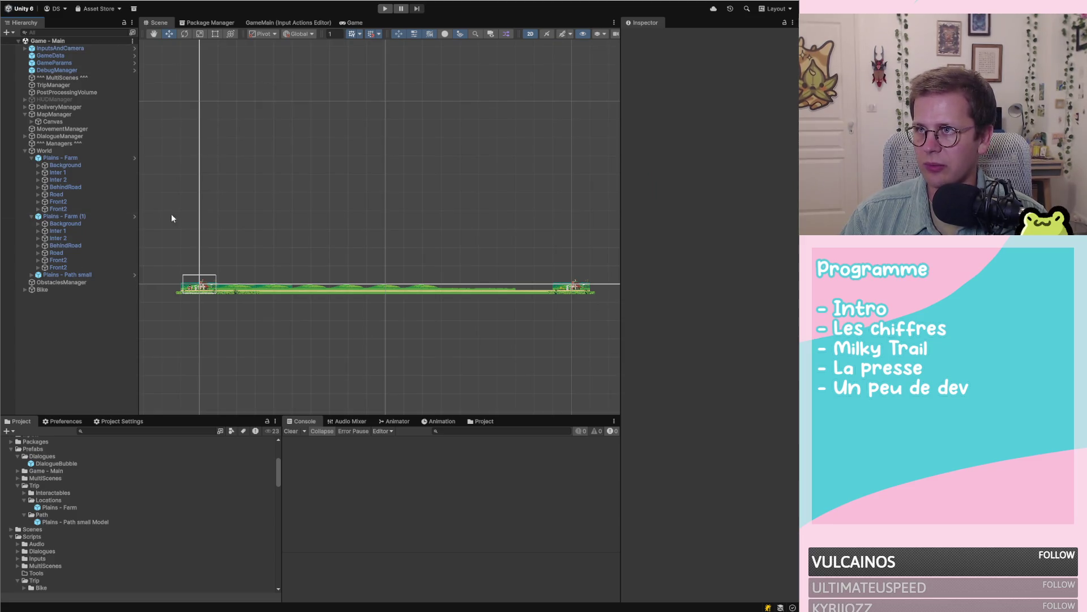
Step: Delete Plains - Farm (1) and Plains - Path small from World, keeping Plains - Farm
click(57, 274)
click(56, 158)
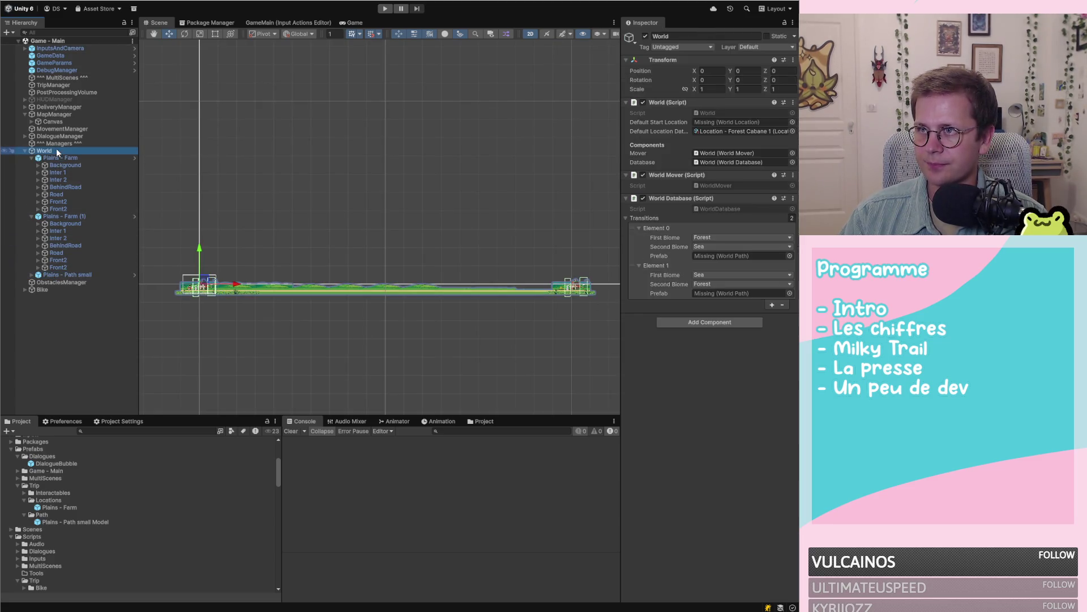
click(75, 217)
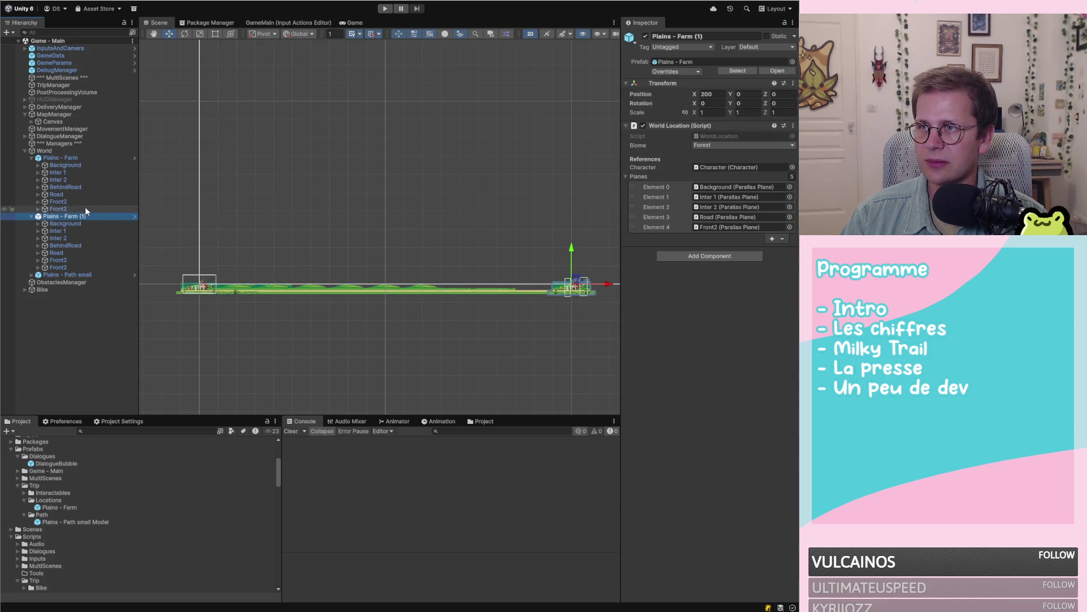
scroll(428, 230, down, 2)
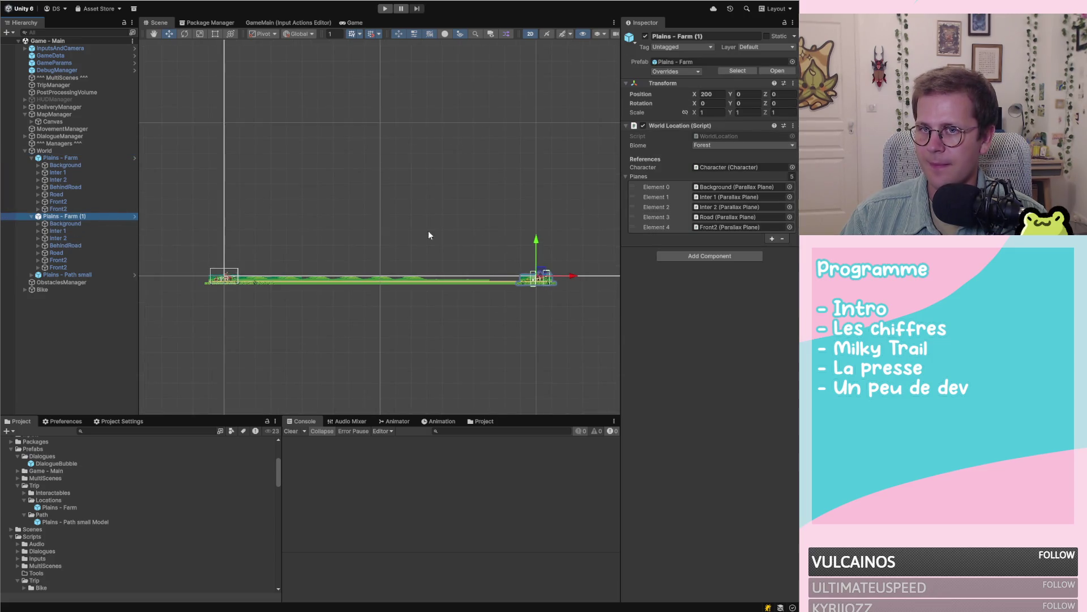
shift+click(76, 275)
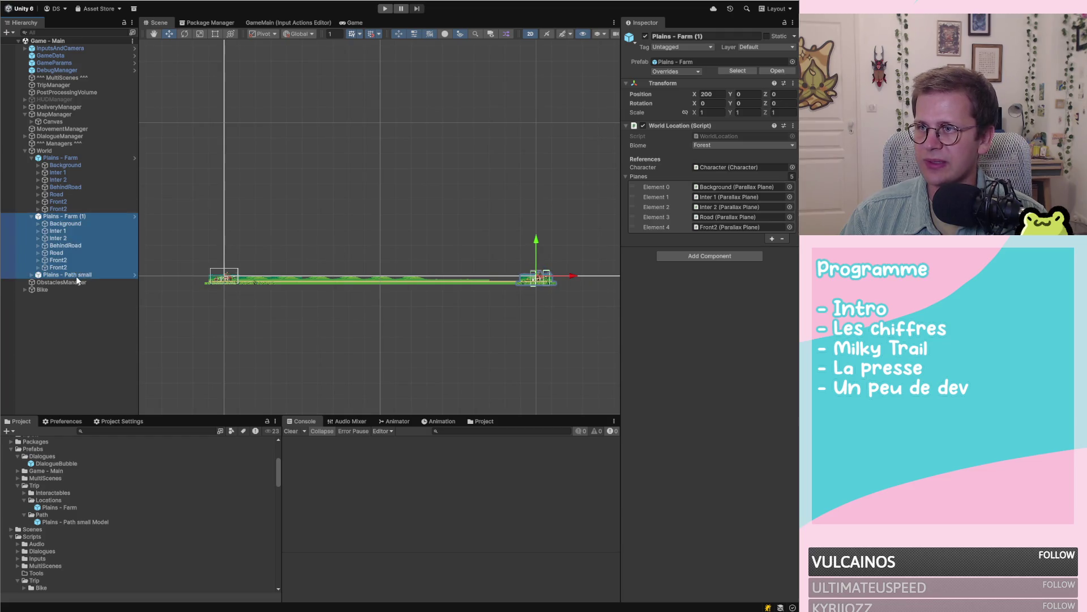
click(31, 216)
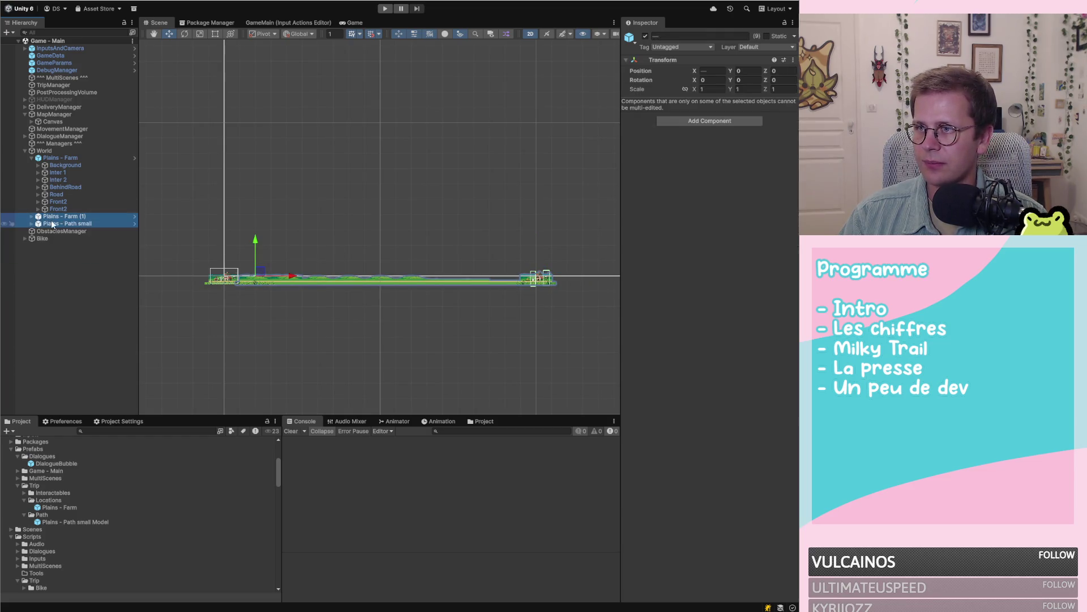
click(77, 225)
shift+click(76, 216)
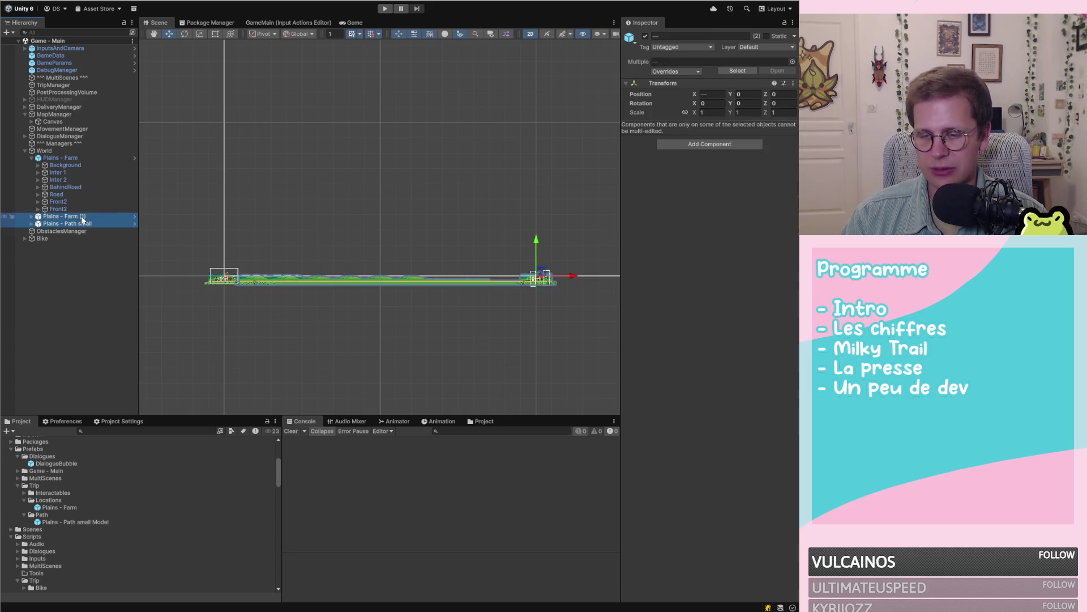
key(Delete)
scroll(209, 282, up, 5)
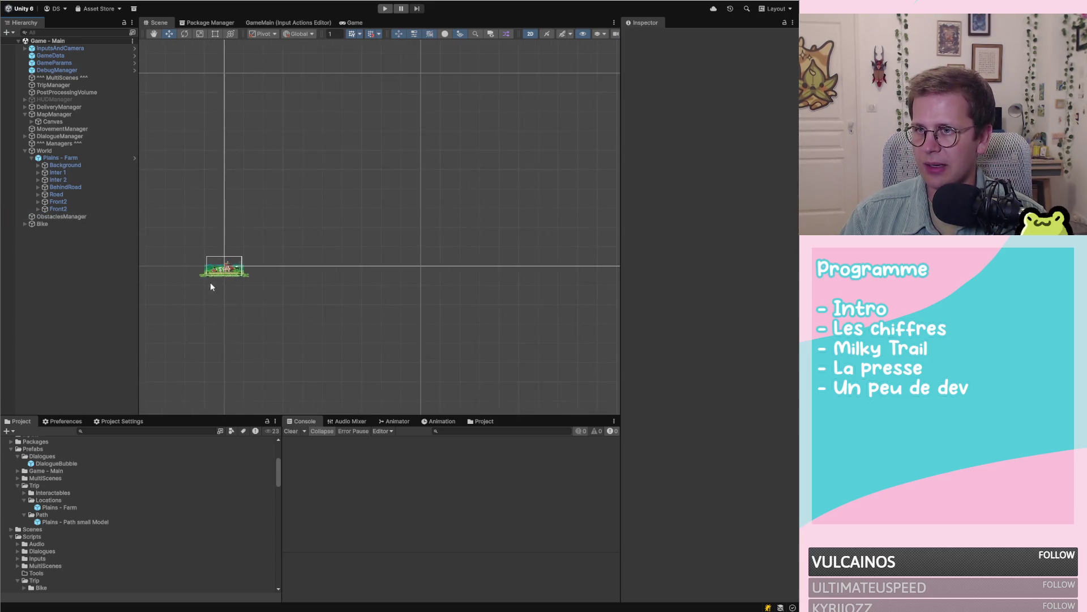
scroll(429, 230, up, 2)
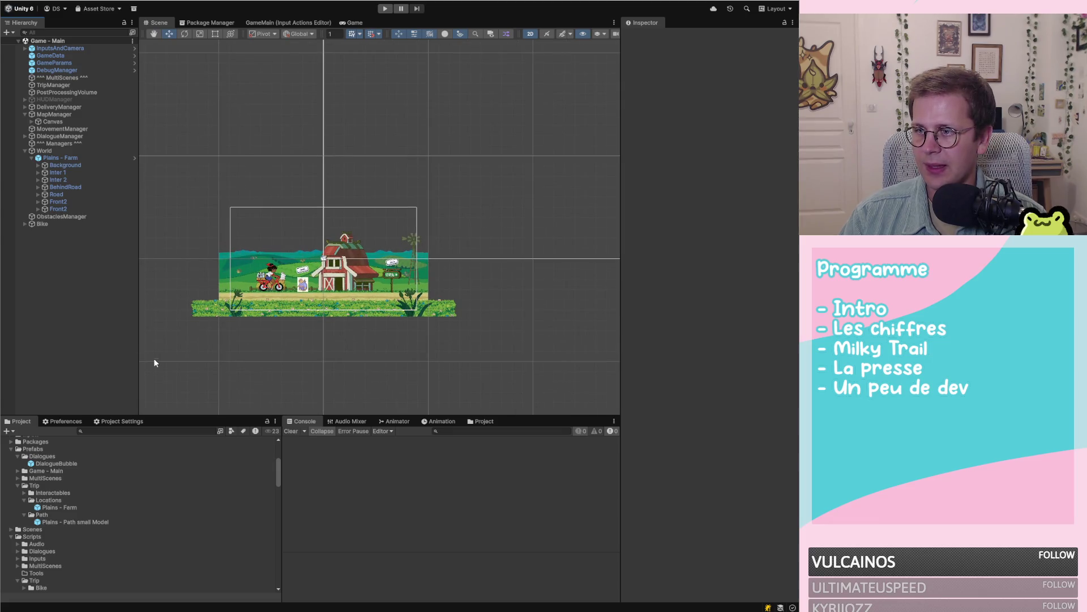
scroll(79, 514, up, 3)
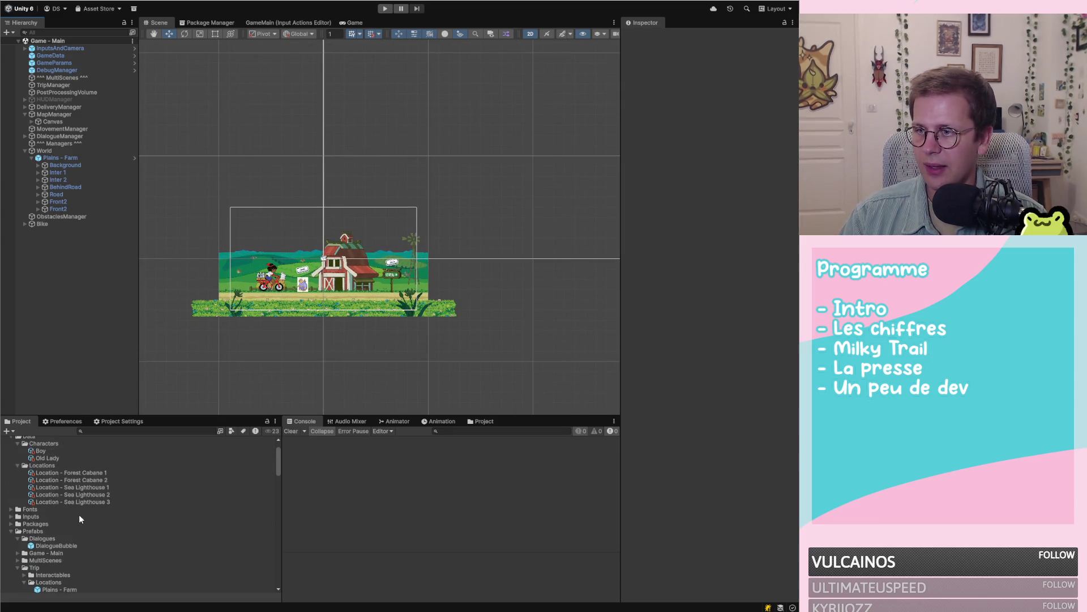
Step: Review the 53 pending changes in GitHub Desktop, then return to Visual Studio
key(alt+Tab)
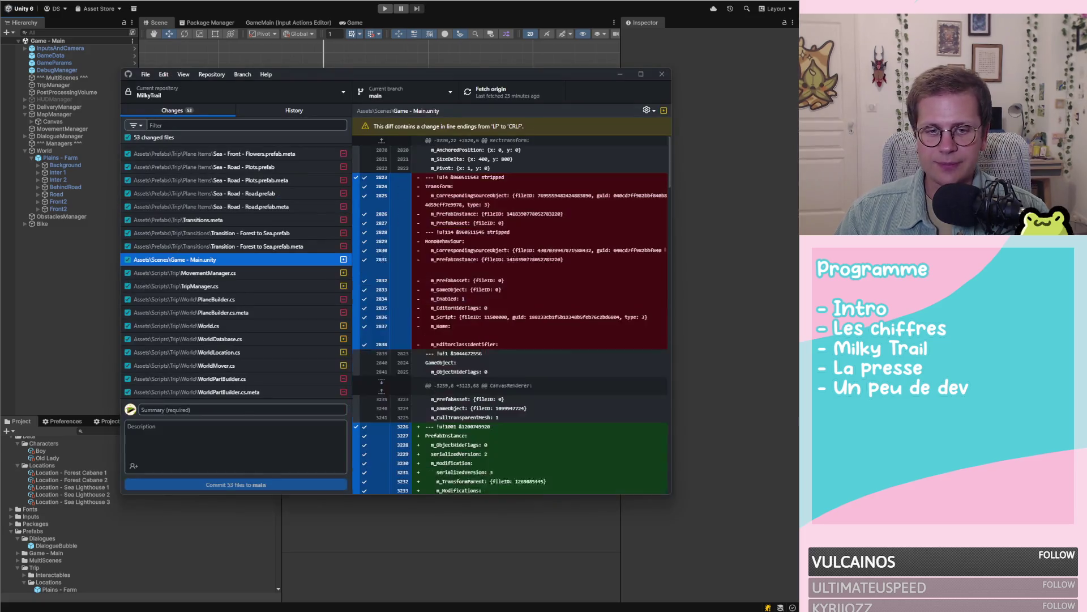
key(alt+Tab)
key(alt+Tab)
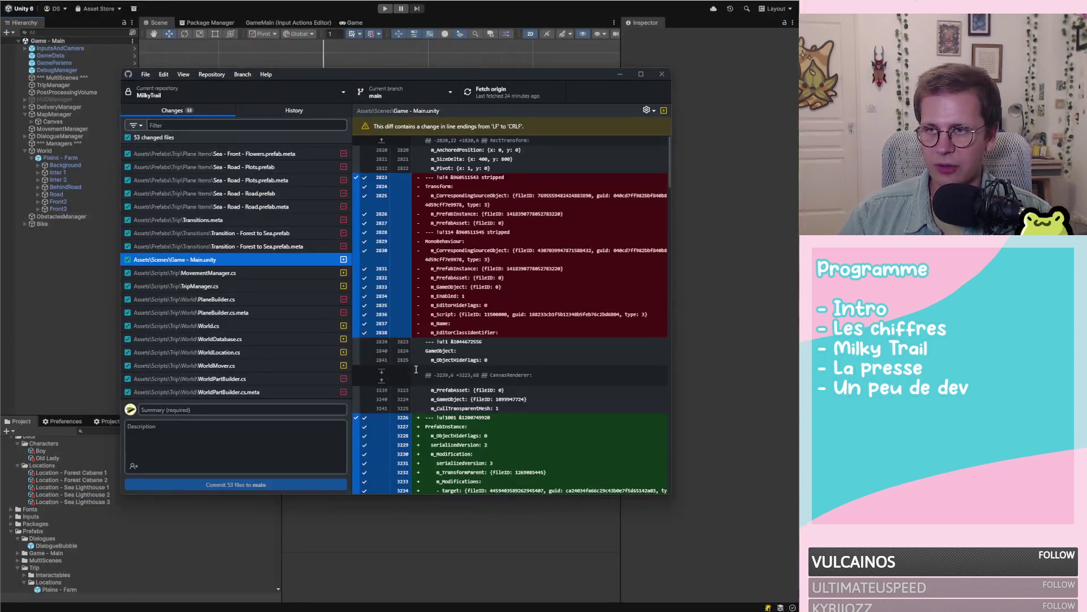
scroll(287, 324, down, 2)
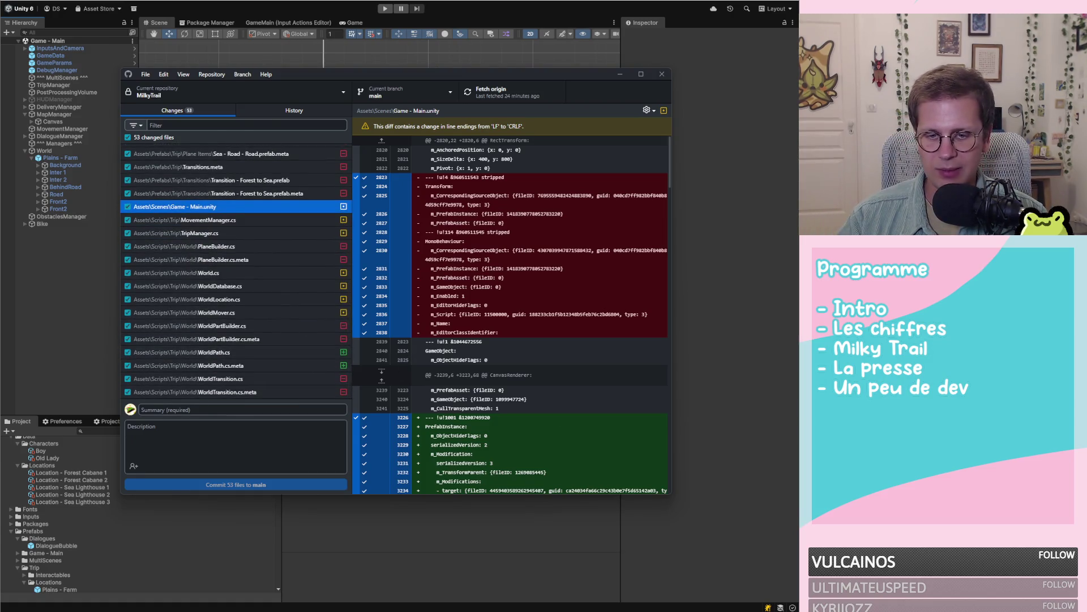
key(alt+Tab)
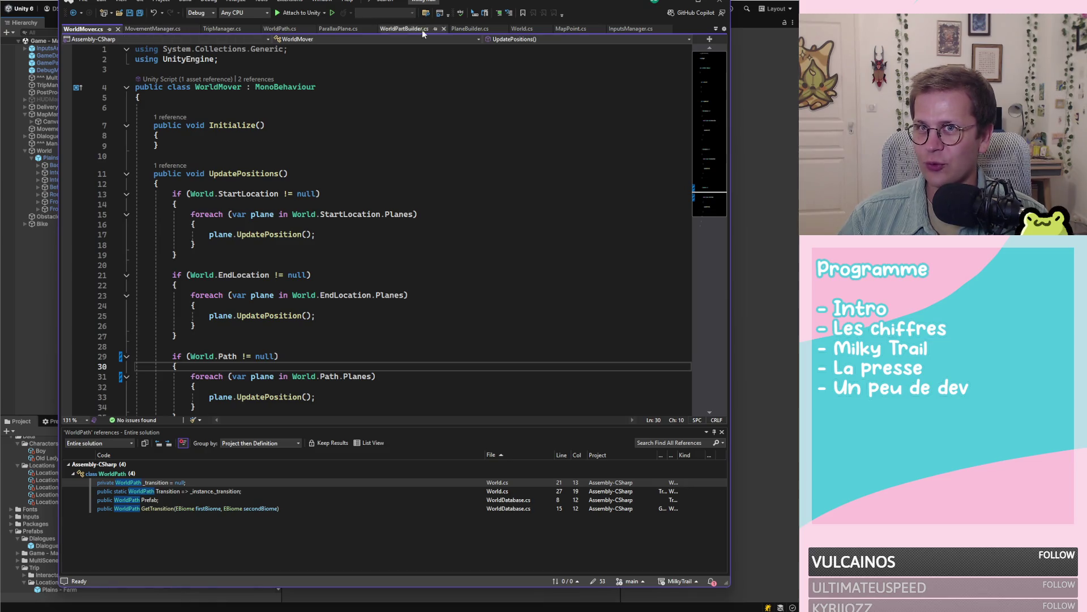
Step: Close the unneeded code tabs, including MapPoint.cs and InputsManager.cs, leaving World.cs showing
middle_click(222, 29)
middle_click(155, 29)
middle_click(155, 29)
middle_click(155, 29)
middle_click(155, 30)
middle_click(155, 29)
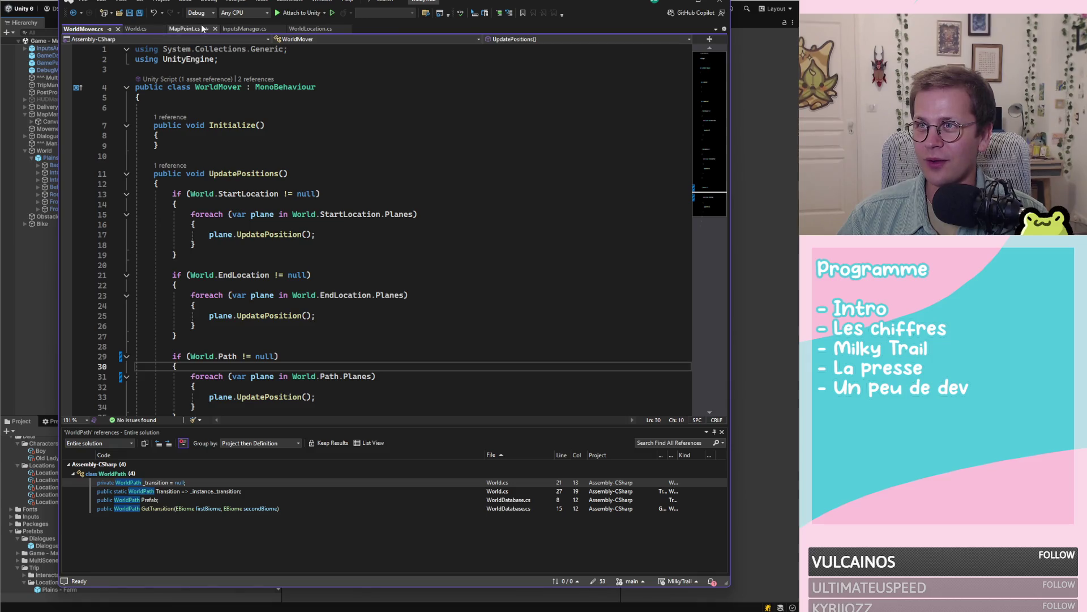
middle_click(201, 29)
middle_click(202, 29)
middle_click(202, 29)
click(135, 28)
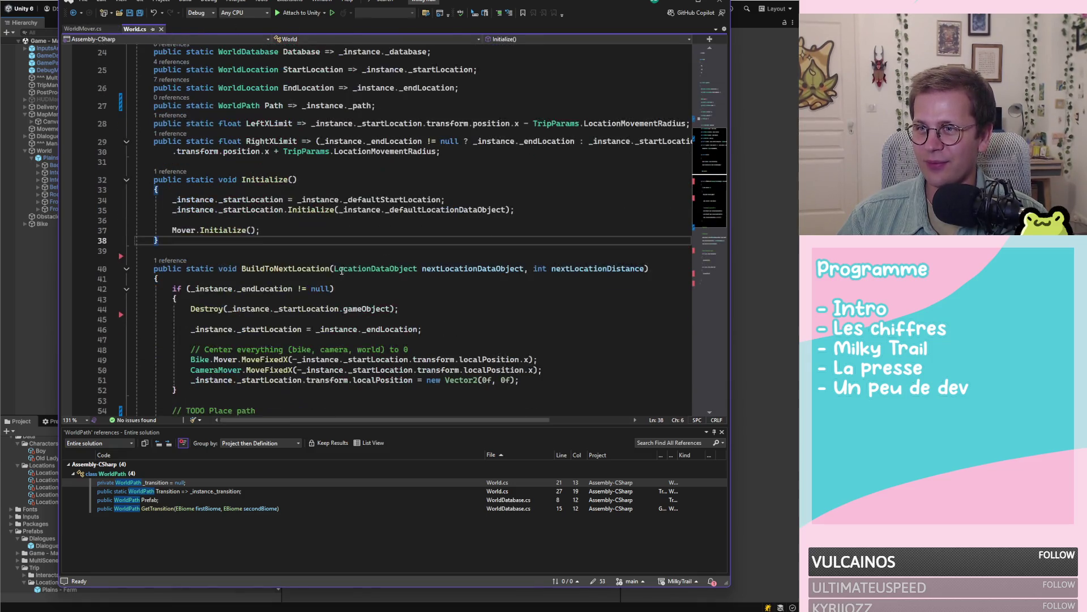
Step: Insert a 'GameObject PathObject' parameter after nextLocationDataObject in BuildToNextLocation
scroll(342, 271, down, 2)
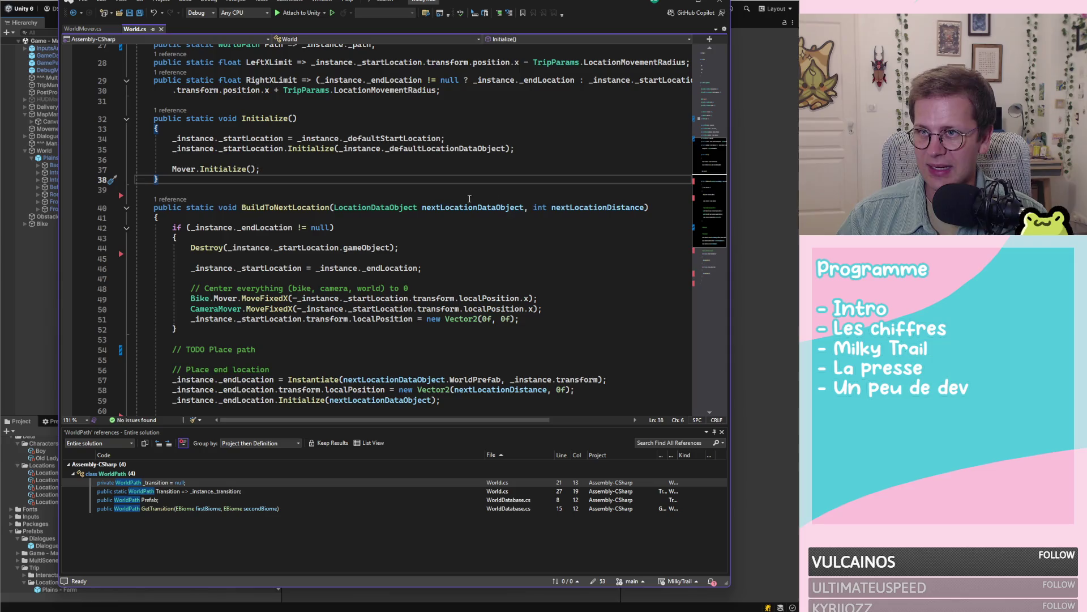
click(585, 208)
double_click(585, 207)
scroll(334, 220, down, 4)
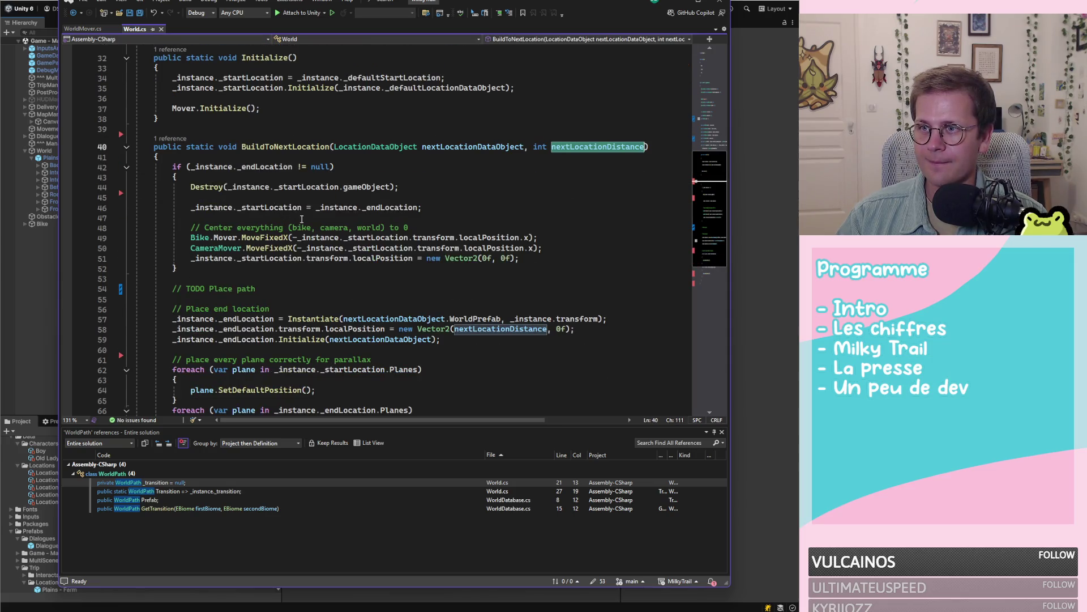
click(326, 228)
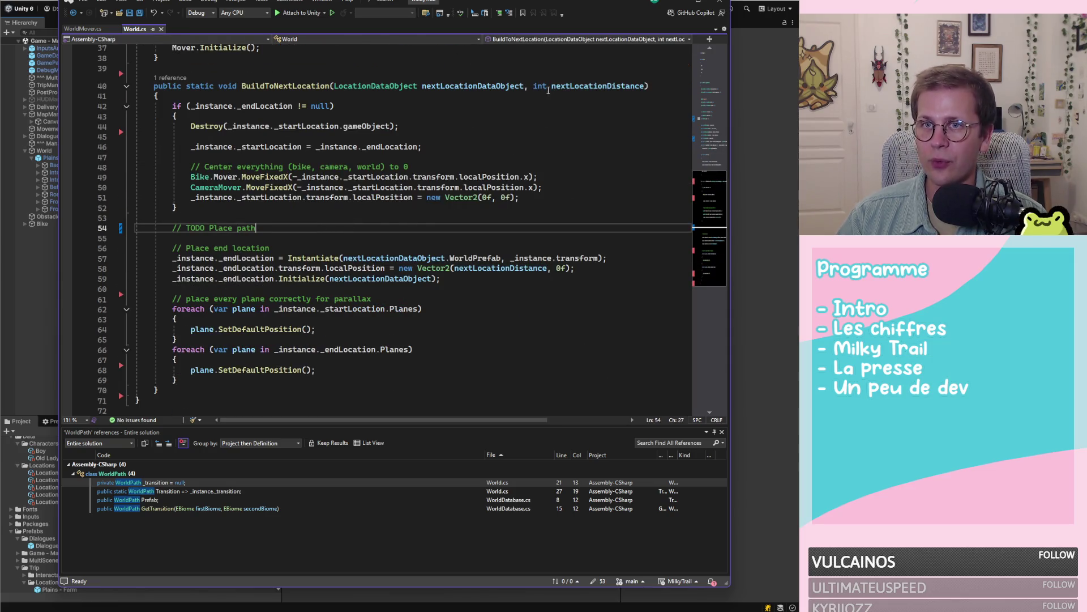
click(529, 86)
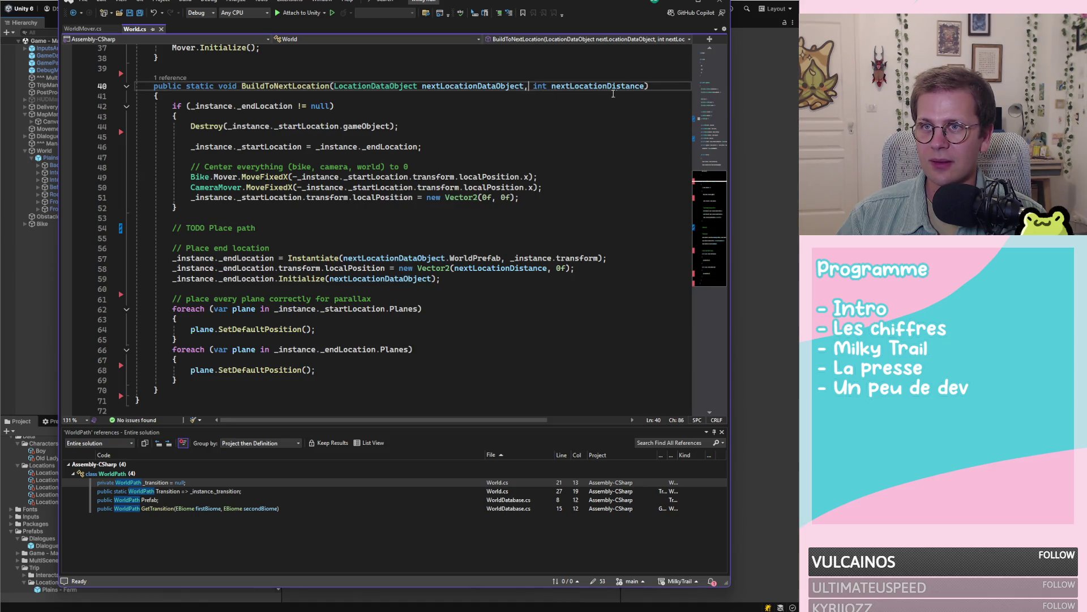
text(GameObject)
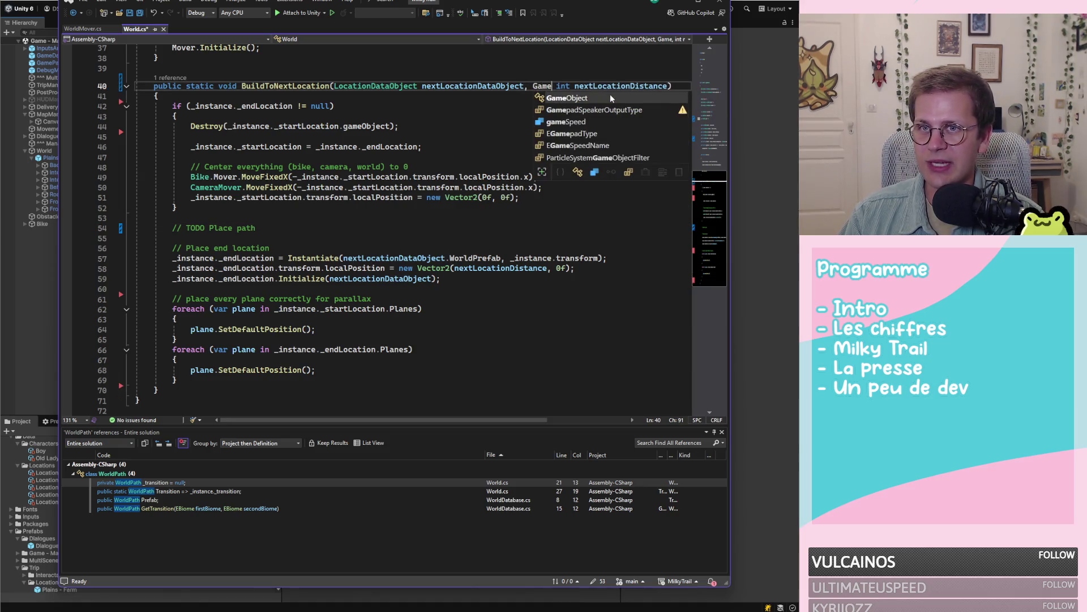
text( Pa)
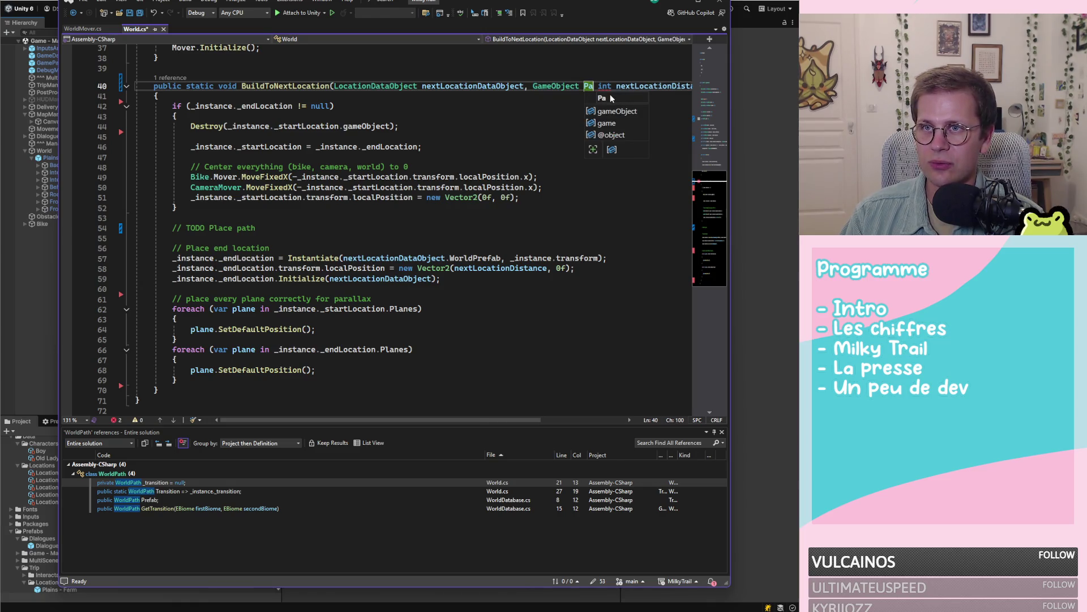
text(th)
text(Object)
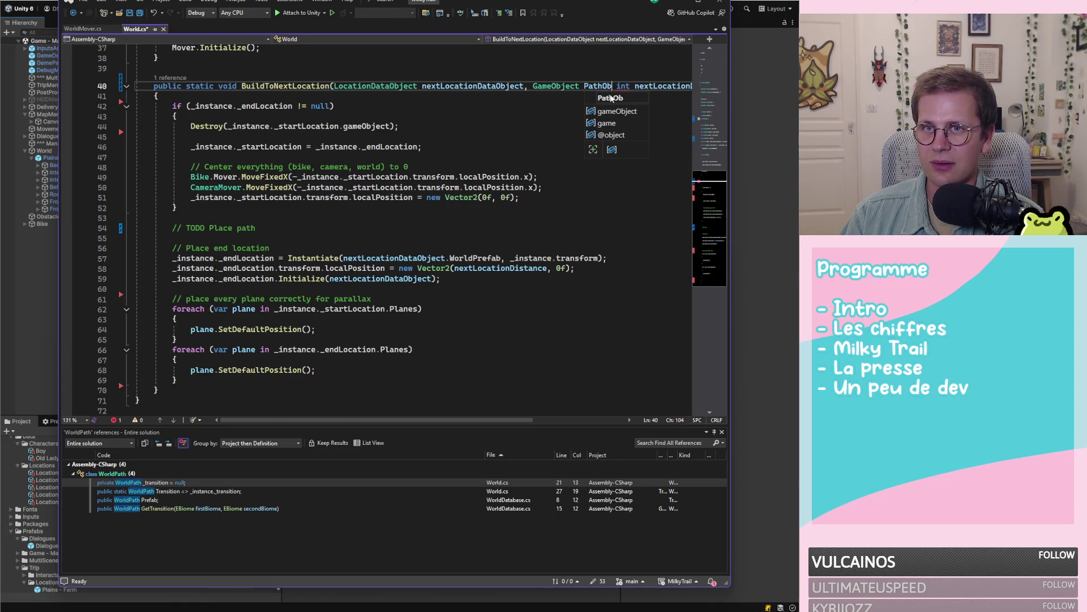
text(,)
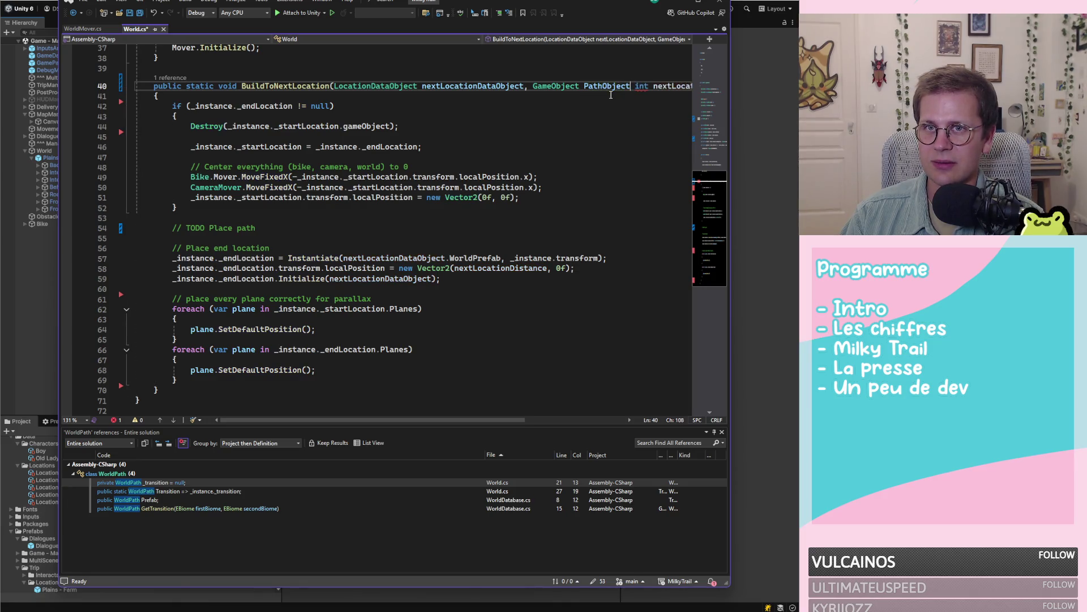
double_click(465, 88)
scroll(382, 141, up, 2)
click(383, 141)
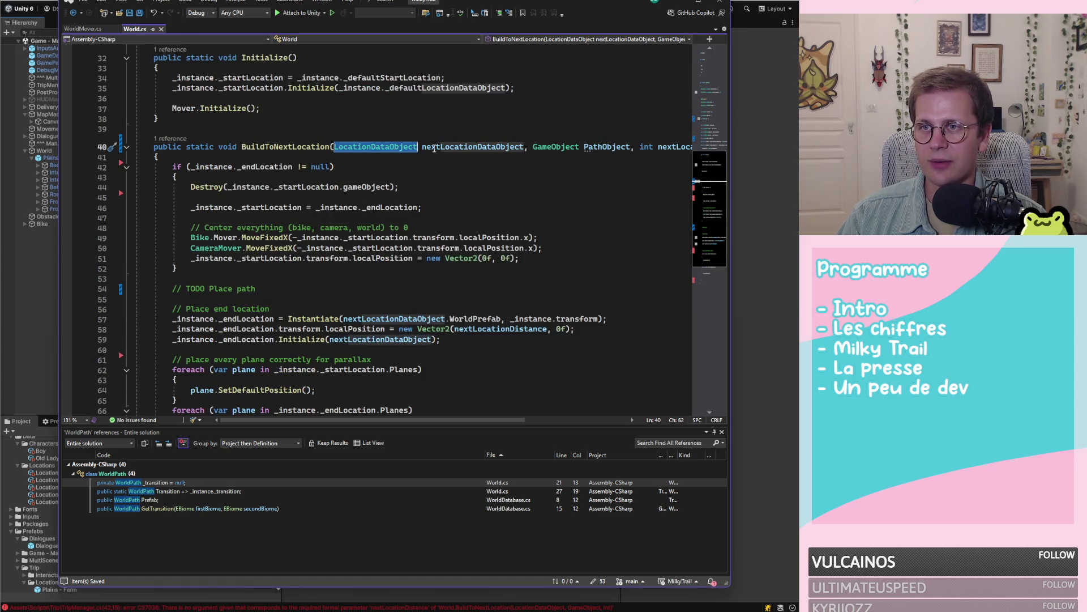
Step: Navigate from LocationDataObject to the MapConnection struct definition
key(F12)
scroll(396, 181, down, 3)
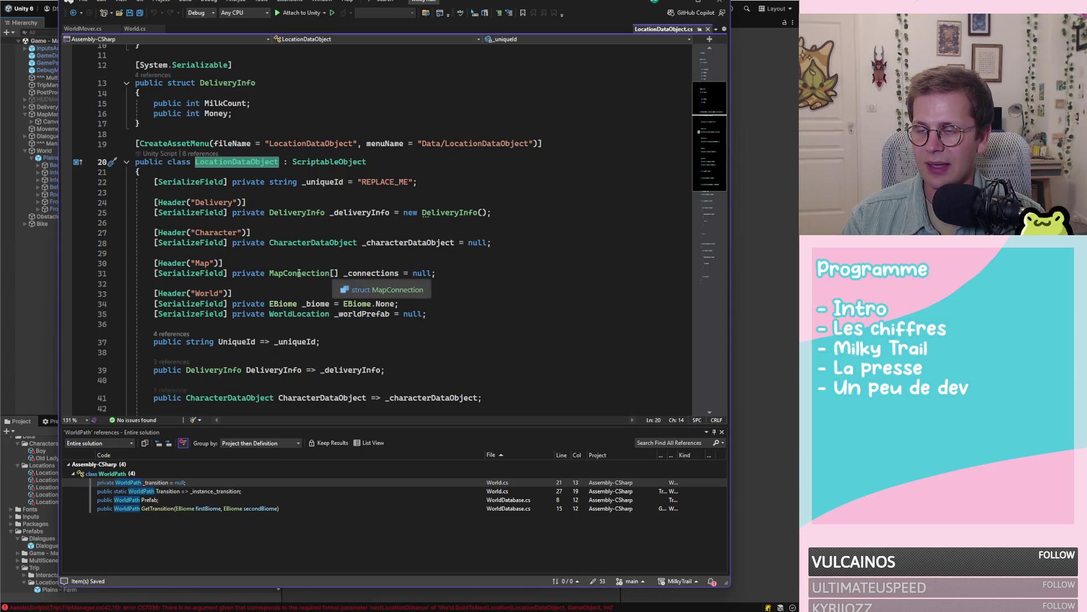
click(376, 273)
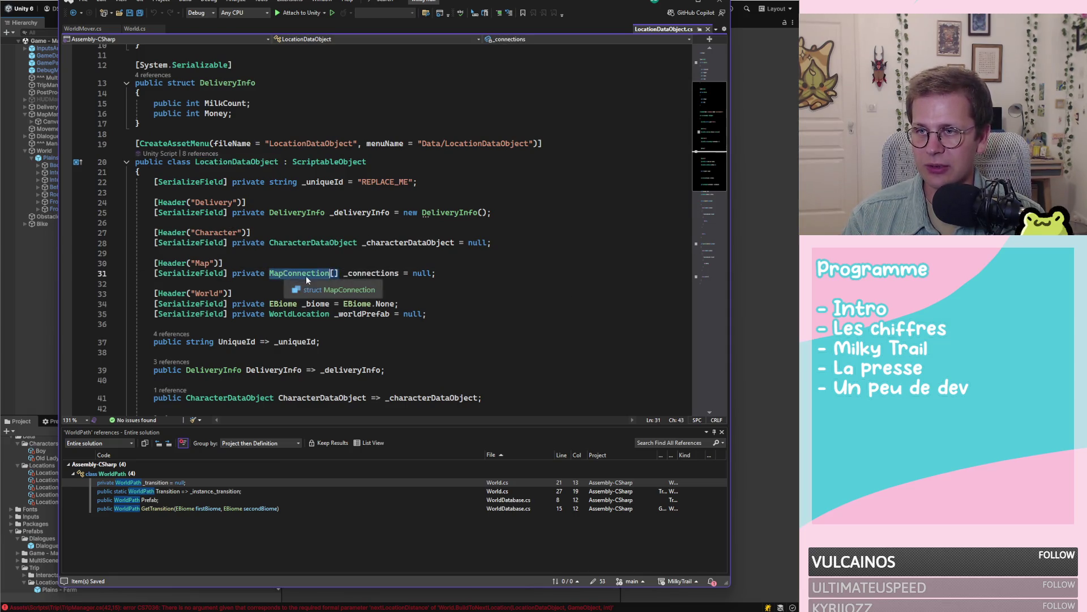
ctrl+click(285, 273)
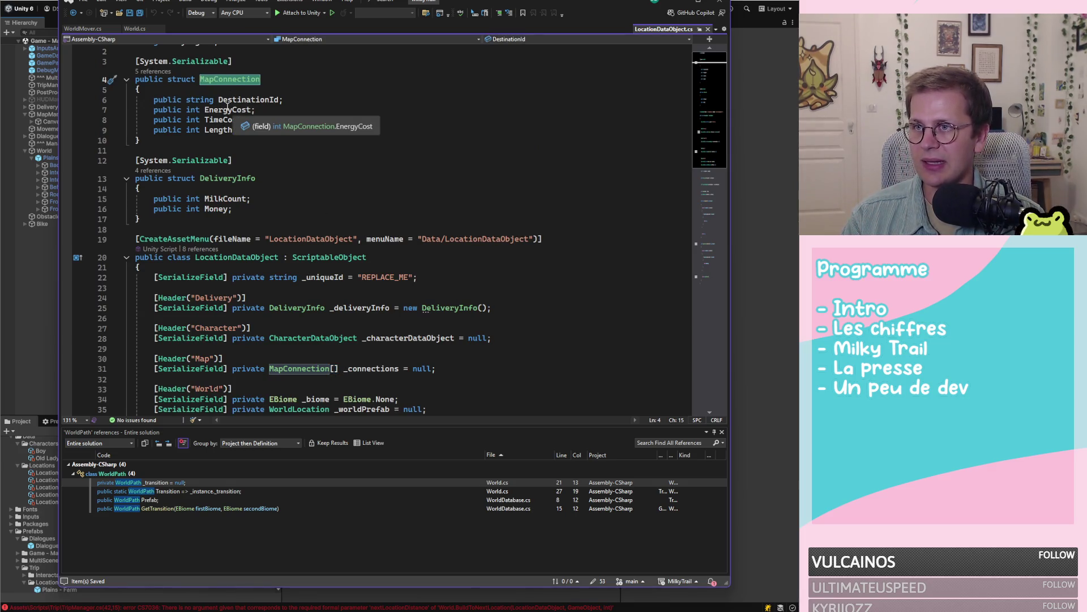
Step: Add a 'public GameObject PathPrefab;' field below Length in MapConnection
click(230, 121)
click(258, 131)
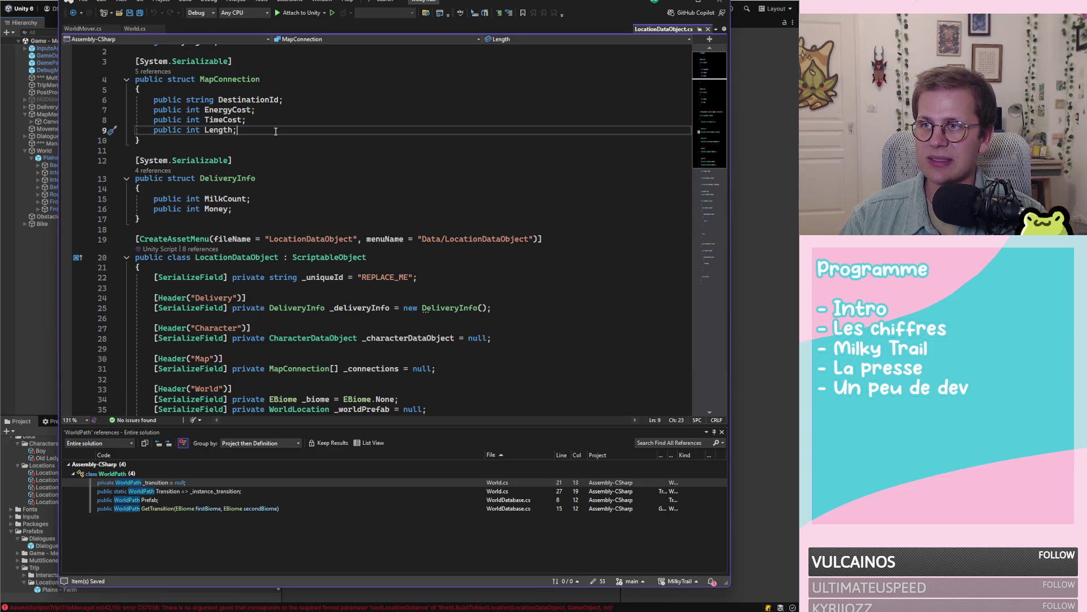
key(Return)
text(pu)
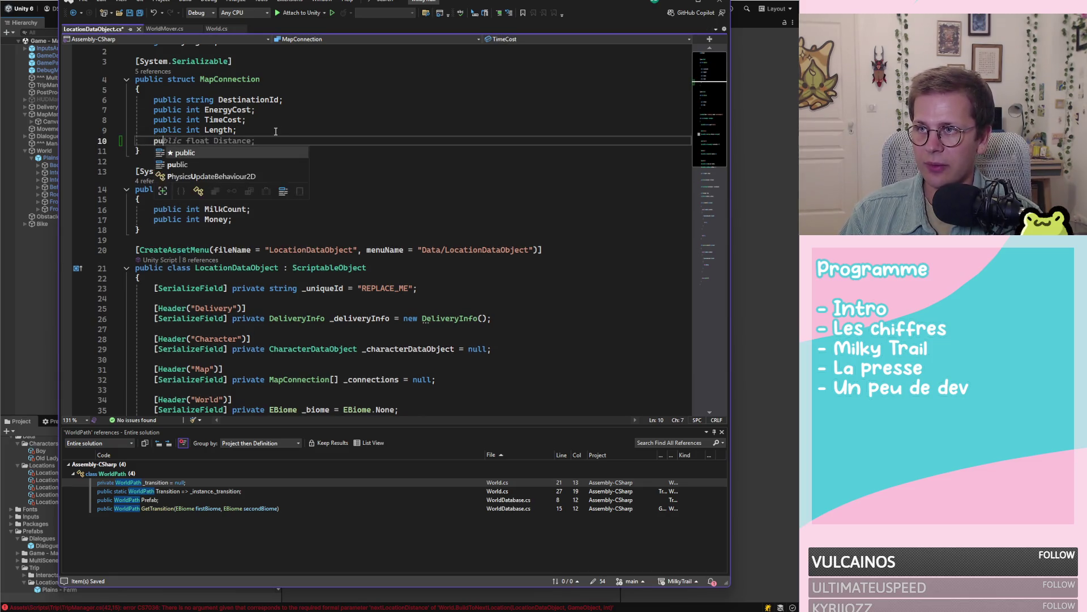
text(blic Gameobject)
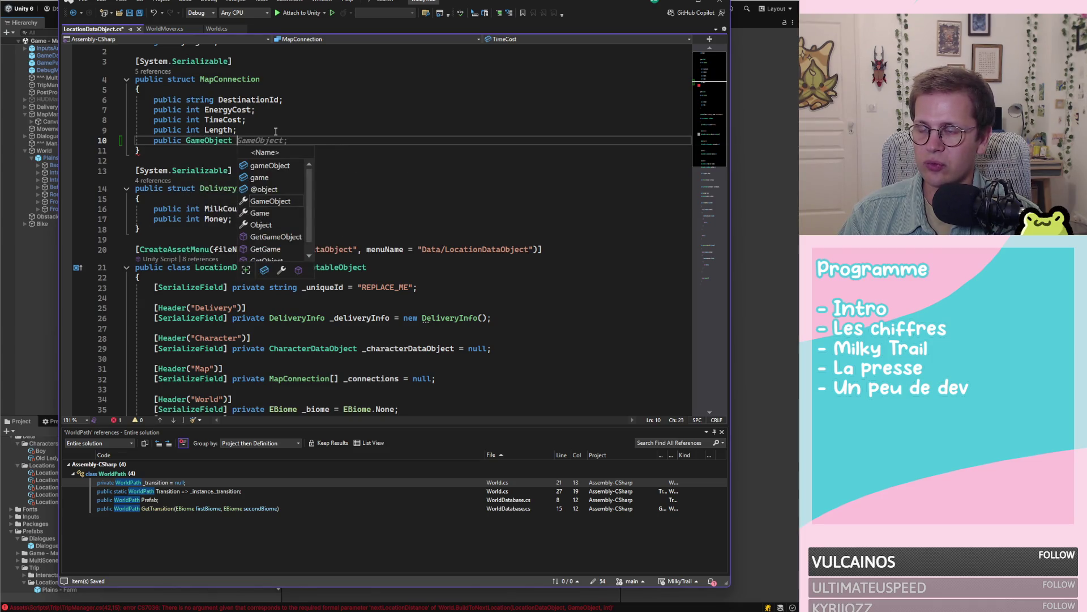
text( Path)
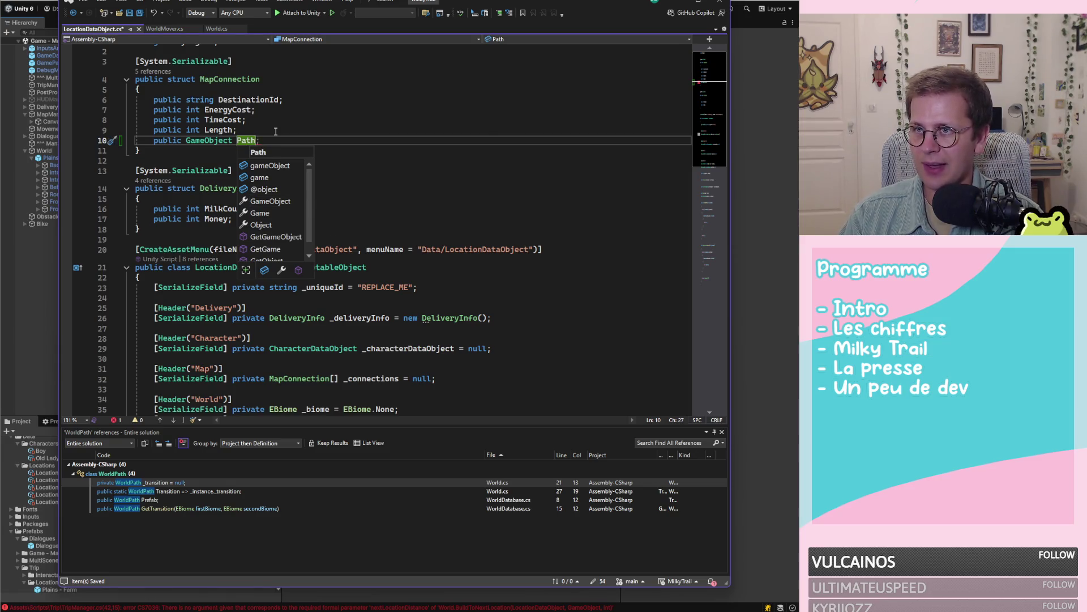
text(Prefac)
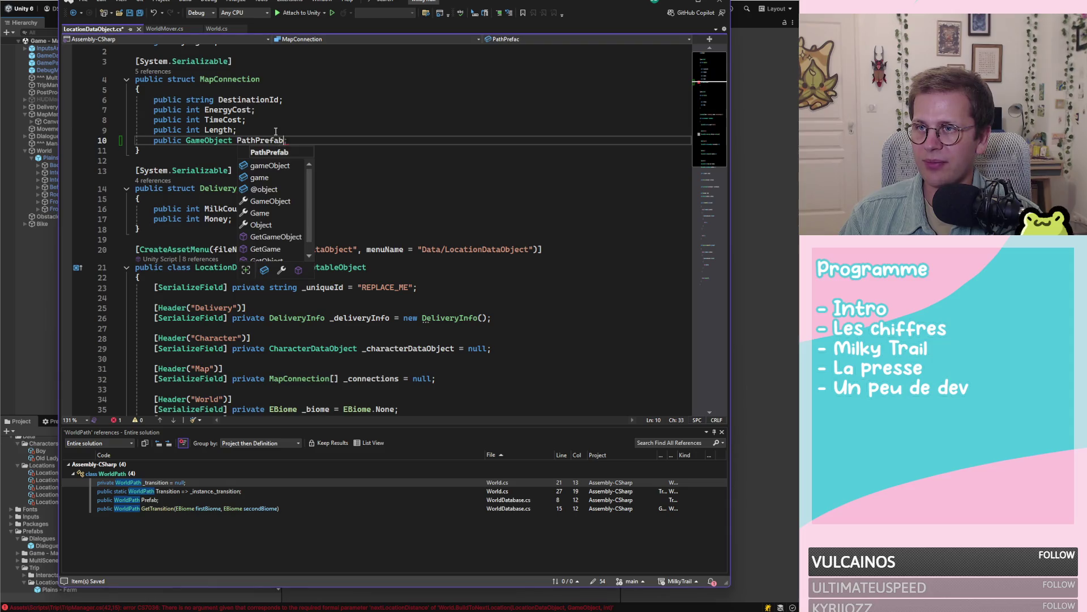
text(;)
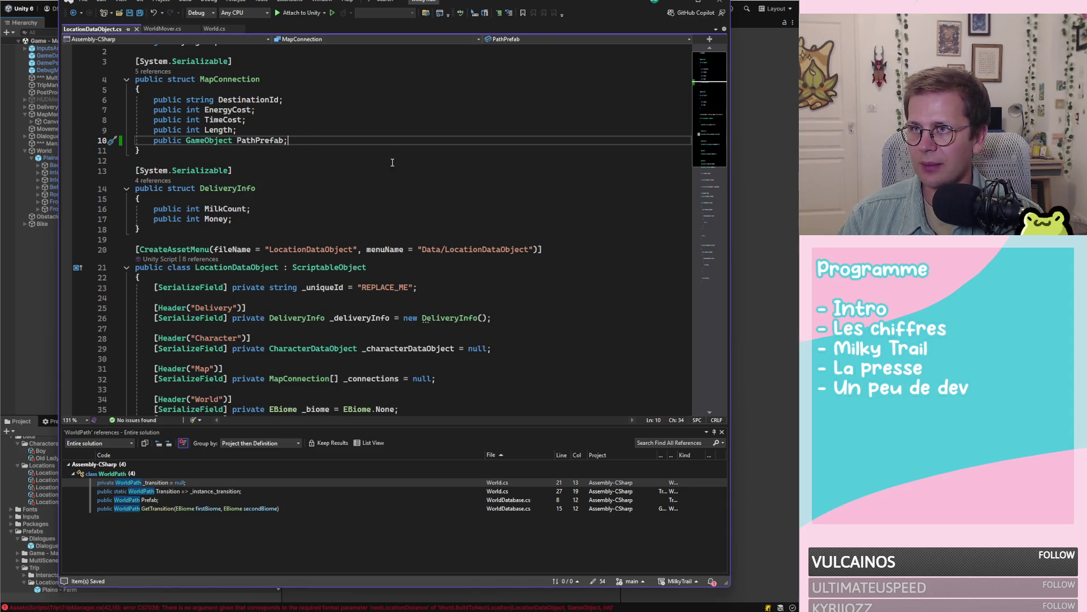
click(206, 140)
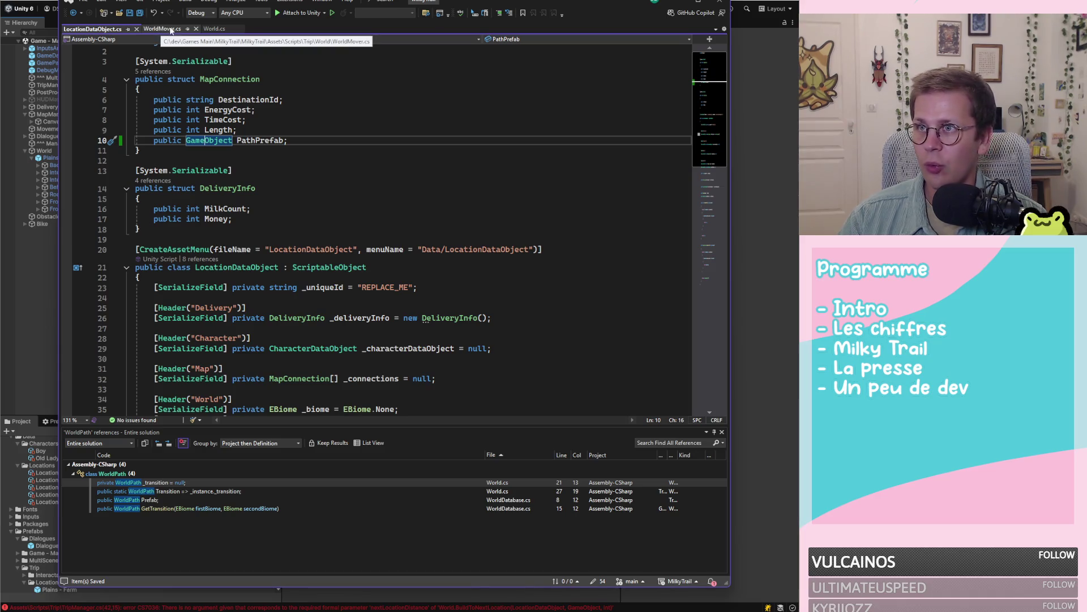
scroll(363, 226, down, 5)
scroll(362, 227, up, 2)
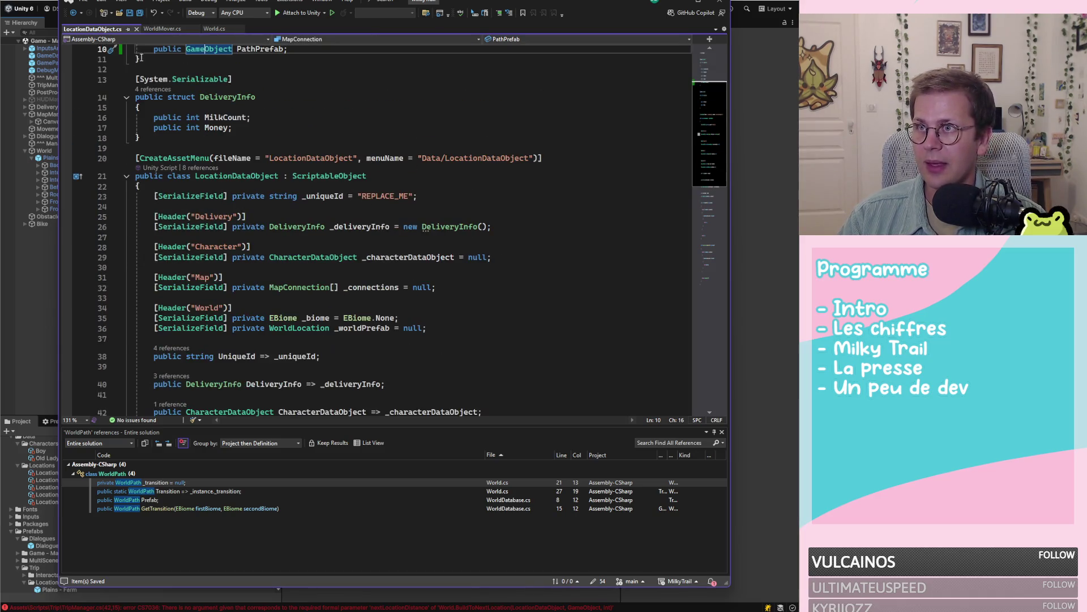
click(216, 29)
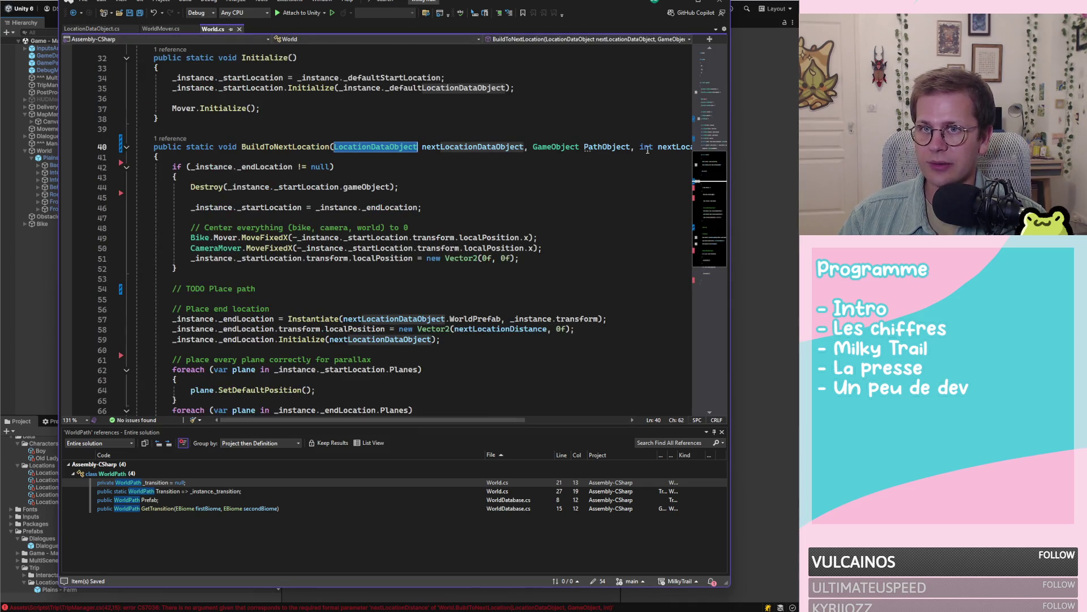
Step: Remove the GameObject PathObject parameter from BuildToNextLocation and save World.cs
double_click(622, 147)
key(ctrl+BackSpace)
key(ctrl+BackSpace)
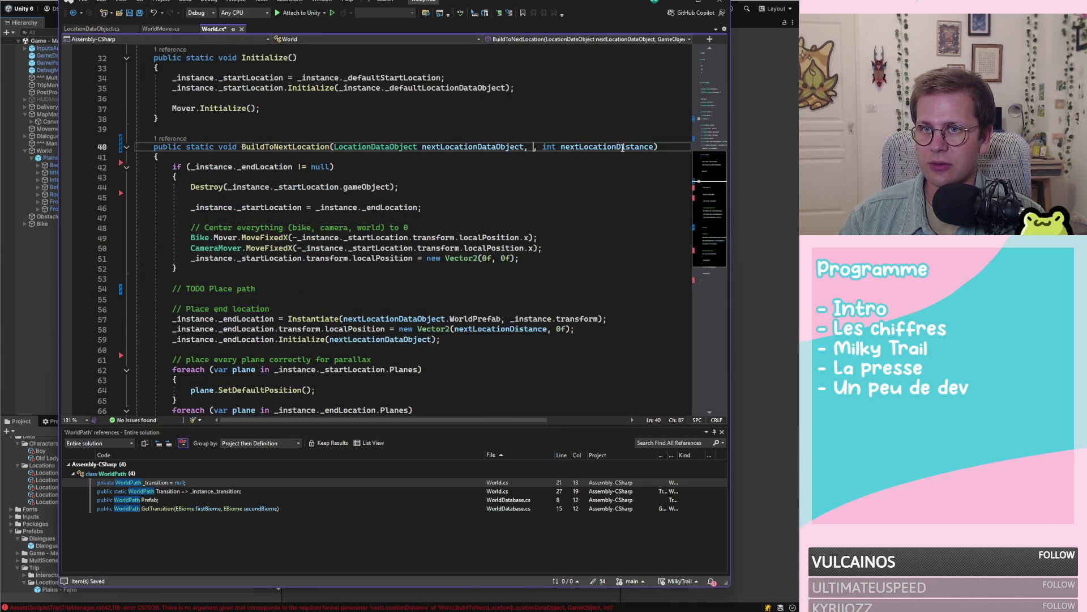
key(BackSpace)
key(BackSpace)
key(ctrl+s)
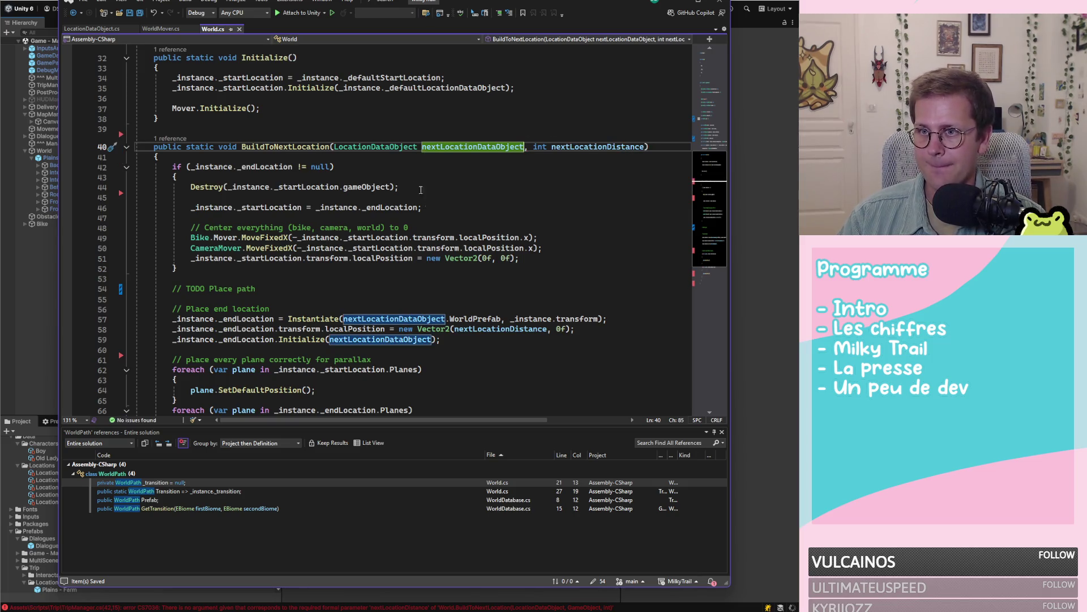
Step: Under '// TODO Place path', start typing '_instance._path = Instantiate(nextLocationDataObject.'
click(330, 290)
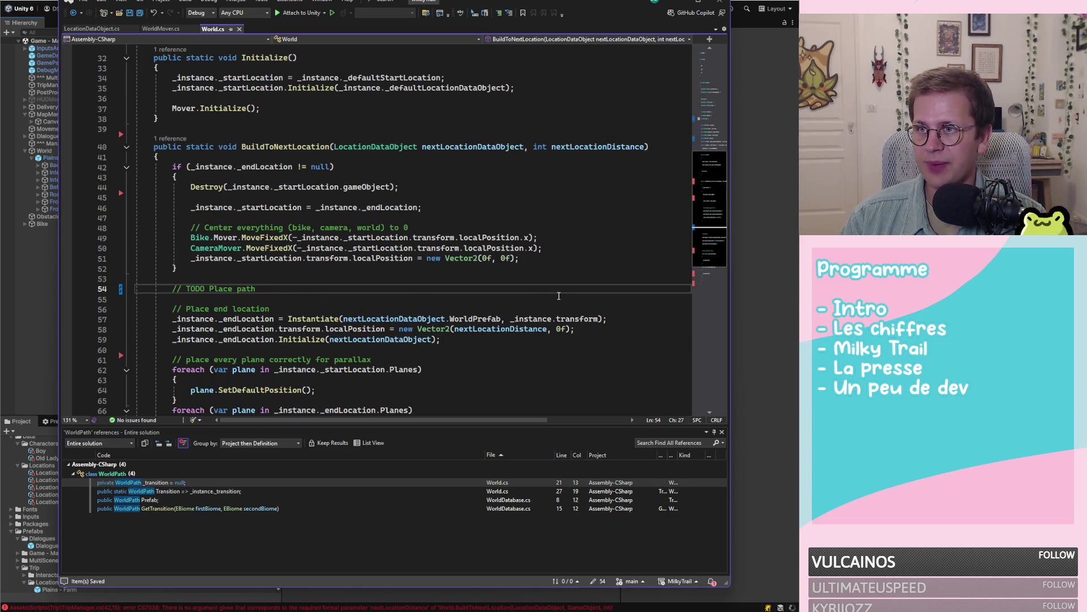
key(Return)
key(Escape)
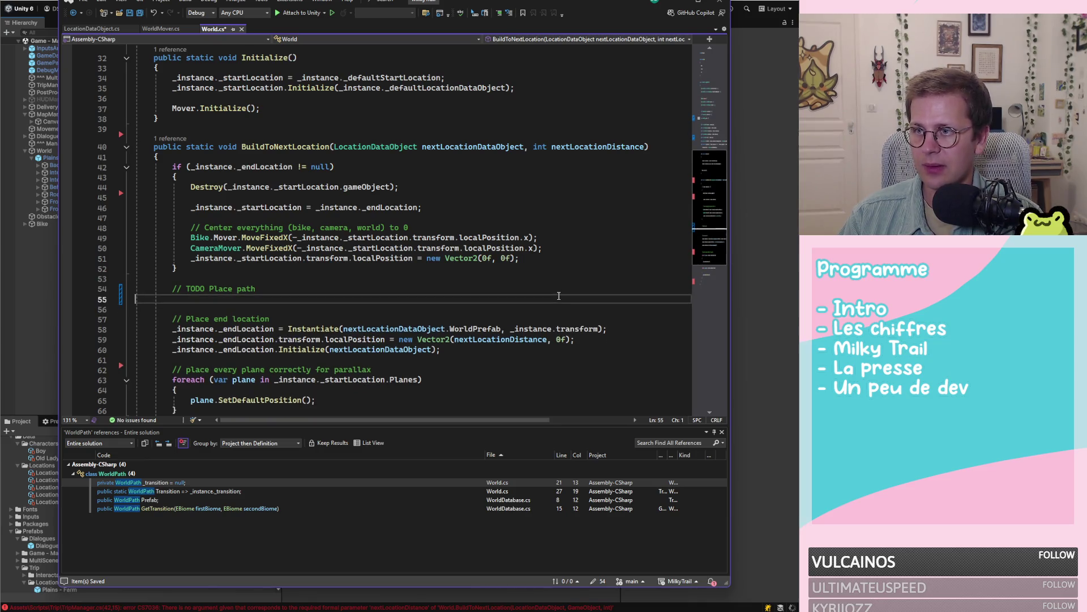
key(Tab)
key(Tab)
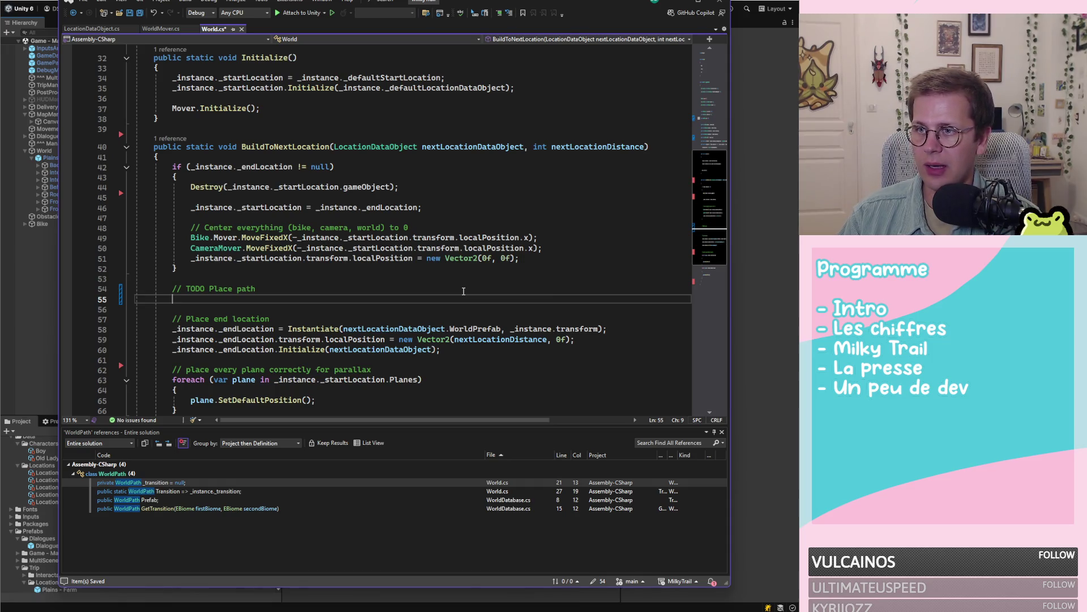
text(_instance.)
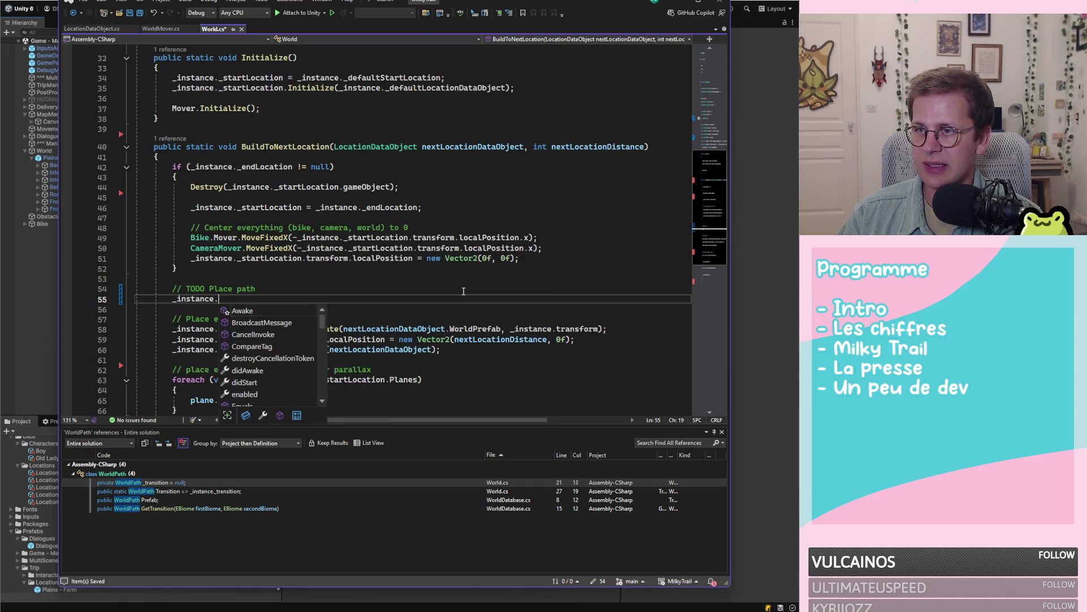
text(_path )
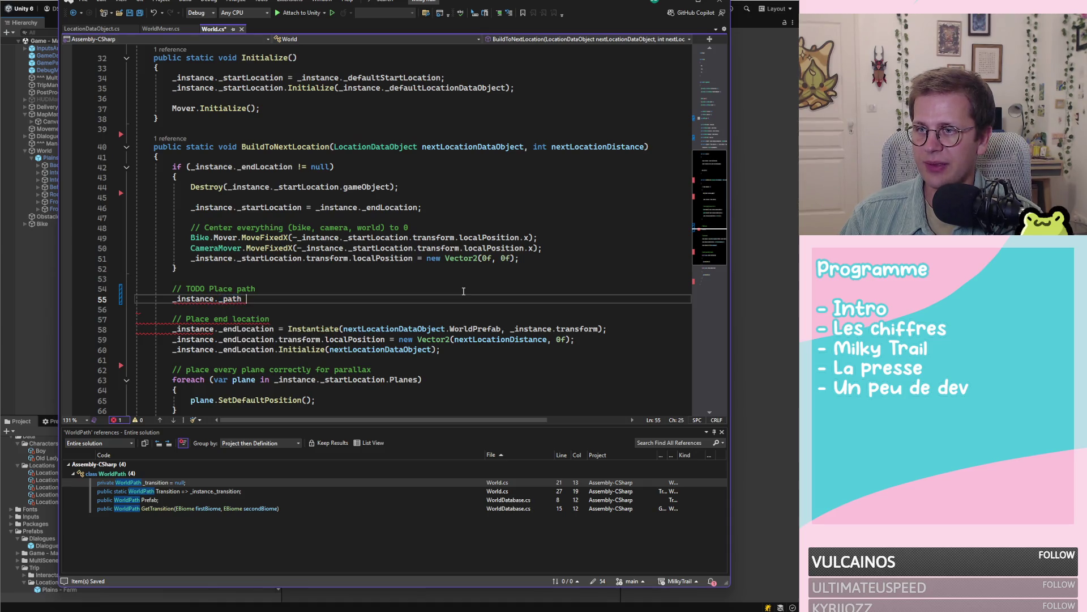
text(= Instantiate()
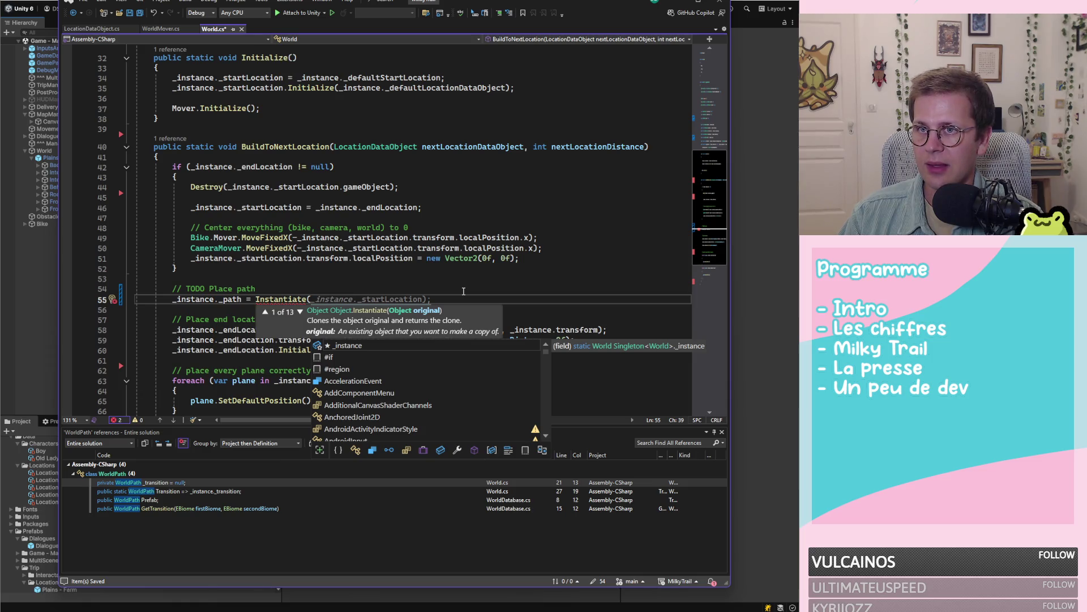
text(nextLoc)
key(Tab)
text(.)
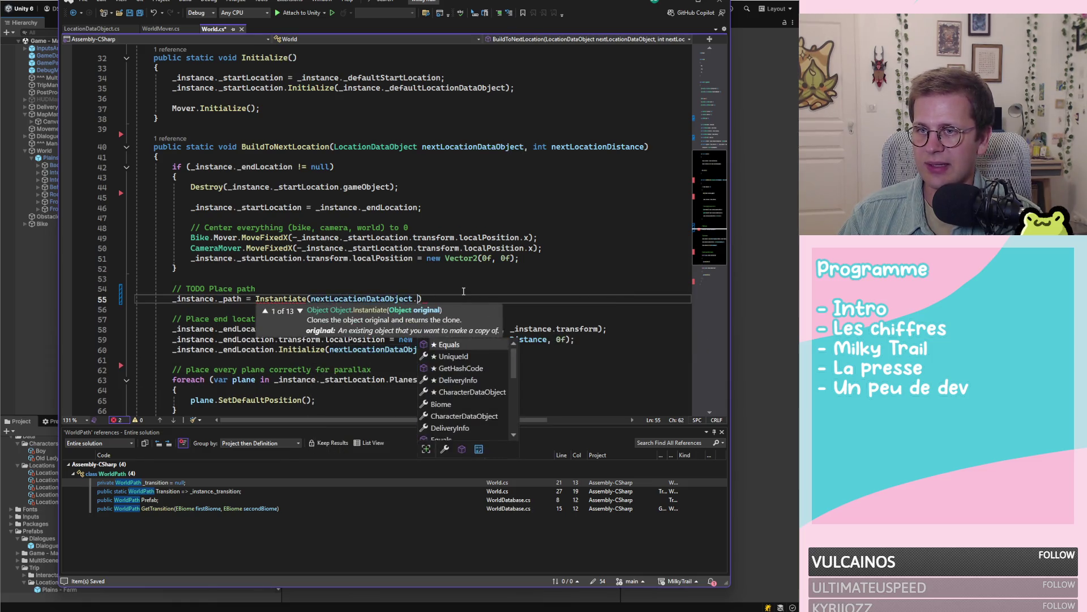
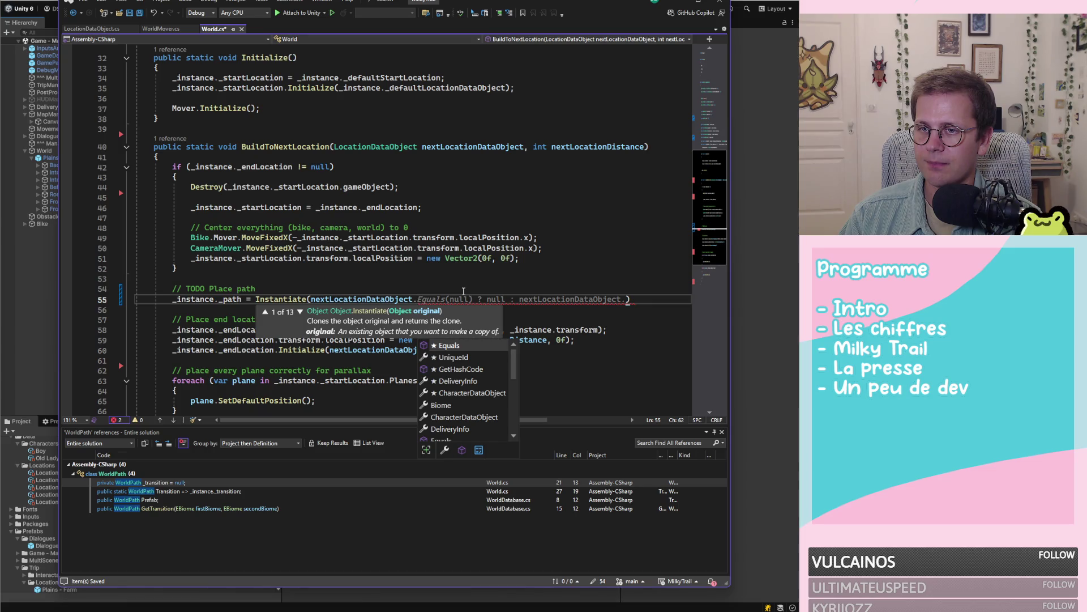
Step: Empty the Instantiate call's arguments in World.cs and find the MapConnection struct in LocationDataObject.cs
key(ctrl+BackSpace)
key(ctrl+BackSpace)
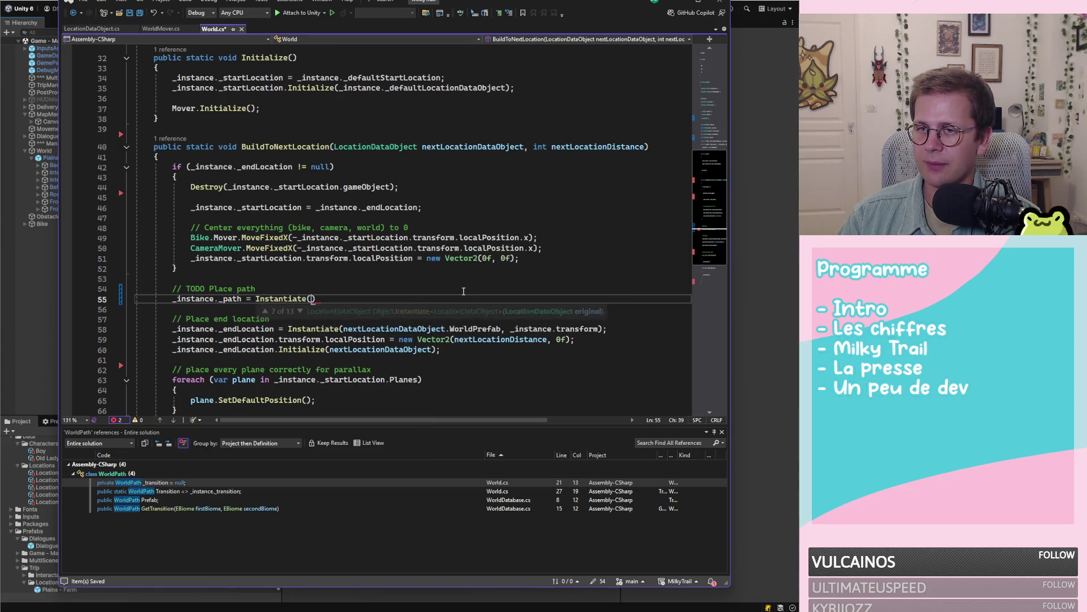
click(91, 28)
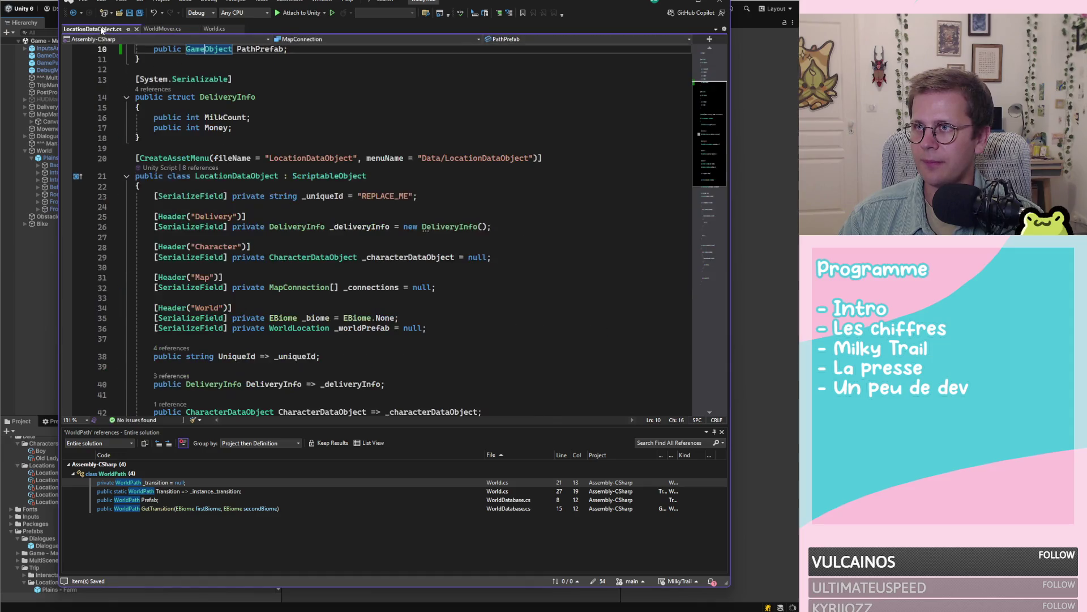
scroll(325, 205, up, 5)
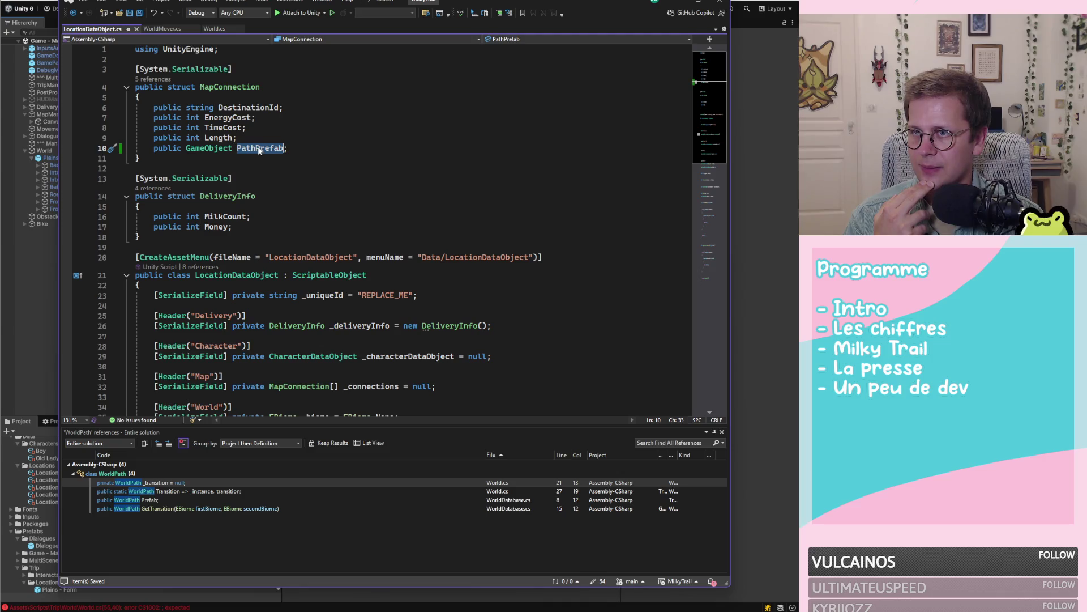
click(261, 86)
Step: Check MapConnection's PathPrefab field, then start a solution file search from WorldMover.cs
scroll(300, 170, down, 3)
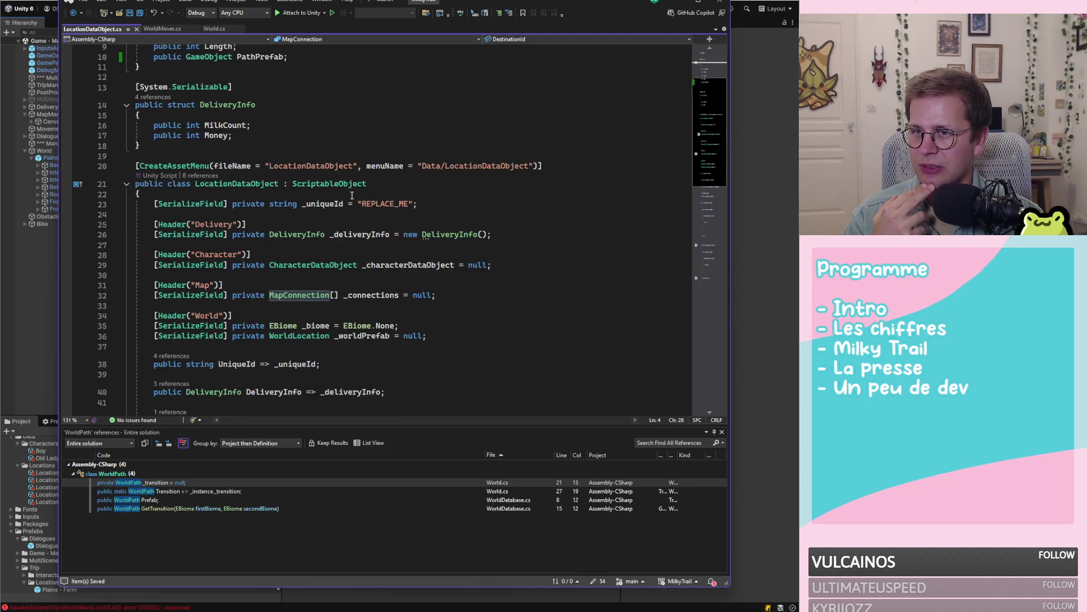
scroll(300, 170, up, 2)
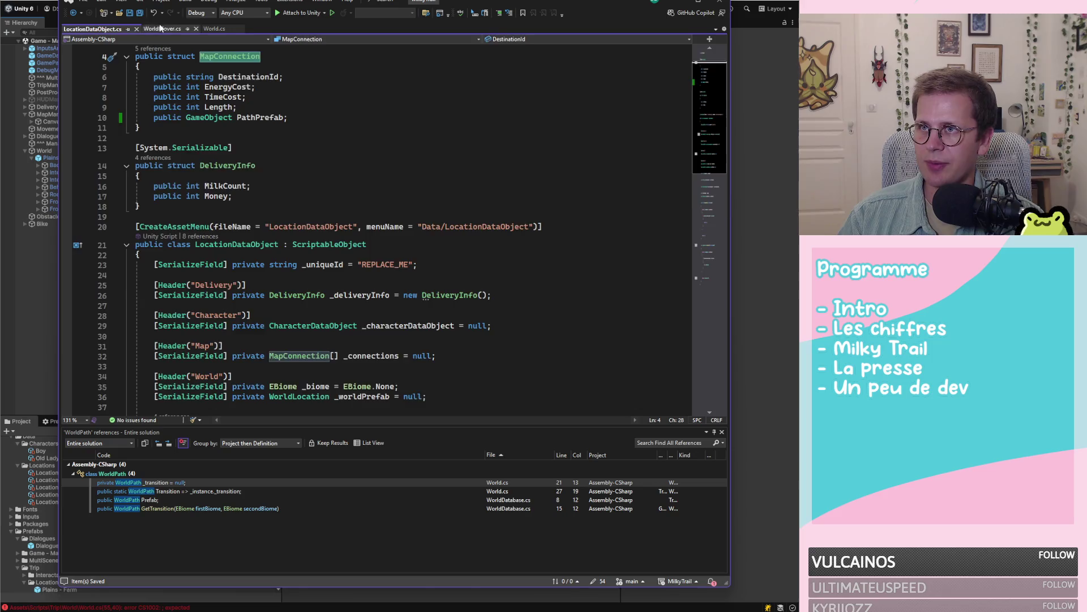
click(161, 29)
key(ctrl+shift+t)
Step: Open TripManager.cs via a 'trip' search and inspect SetNextLocation and its connection parameter
text(t)
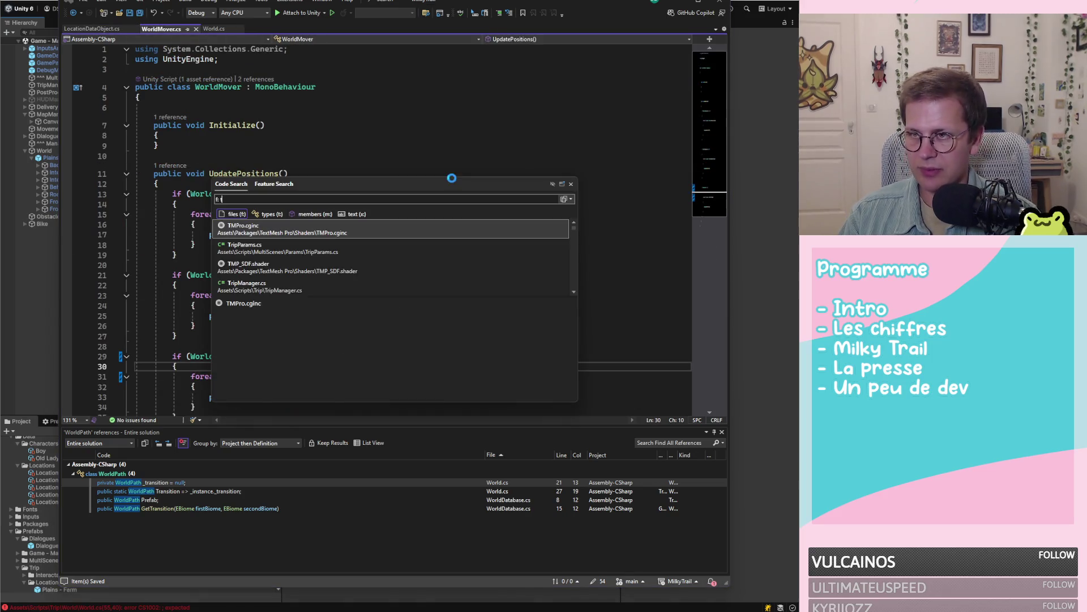
text(ripm)
key(Return)
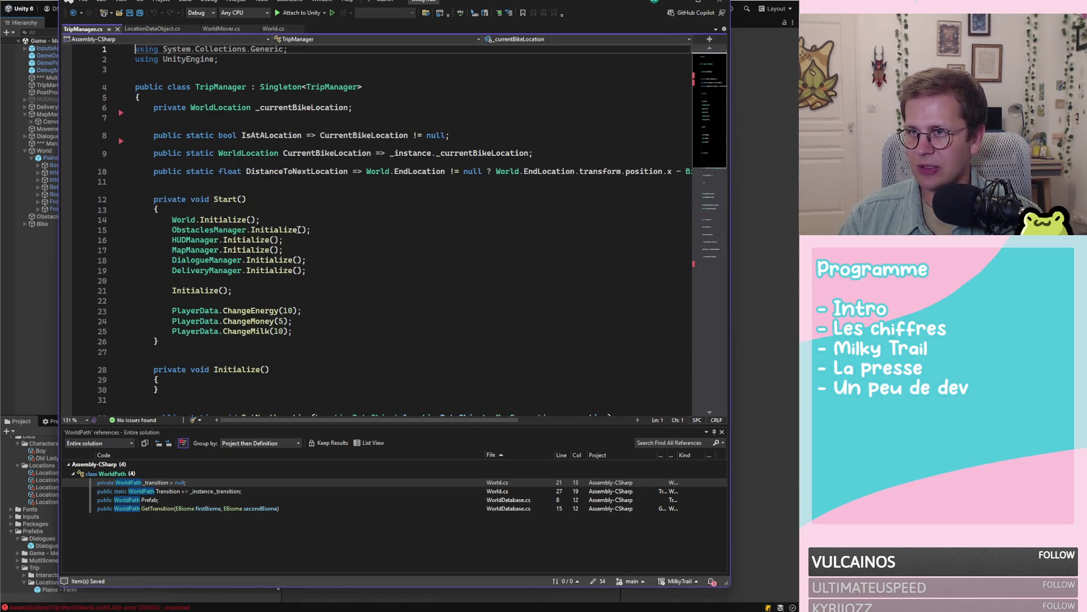
scroll(345, 253, down, 10)
scroll(343, 158, up, 3)
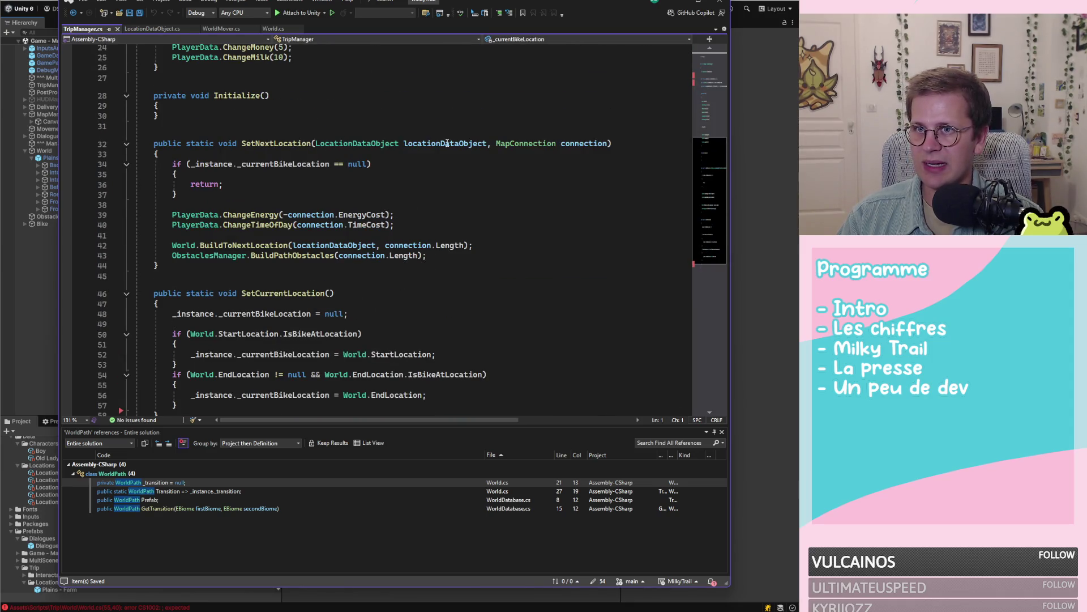
click(447, 143)
double_click(276, 143)
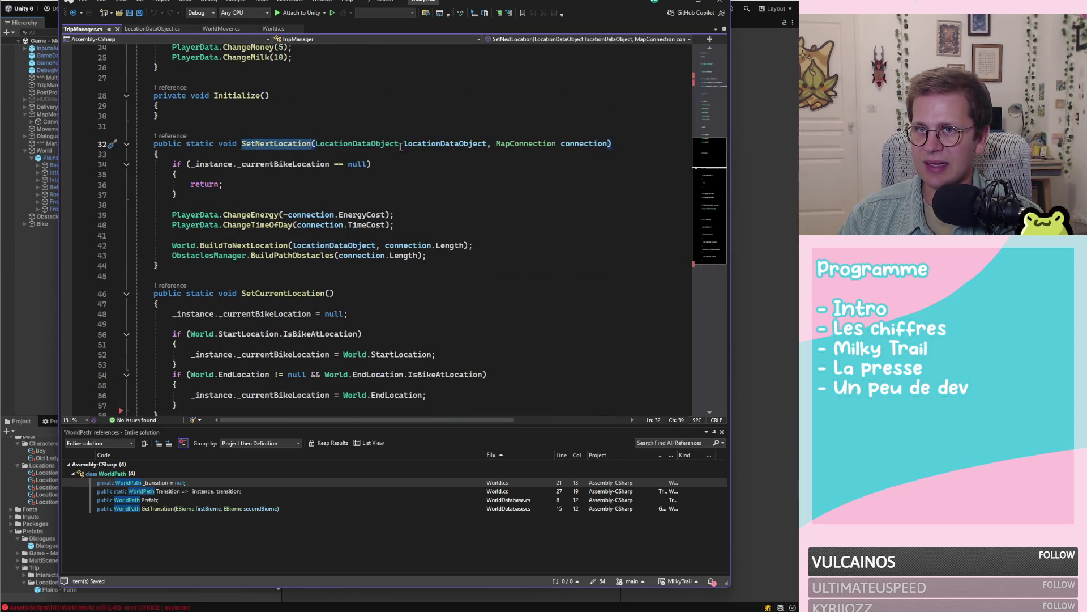
double_click(578, 144)
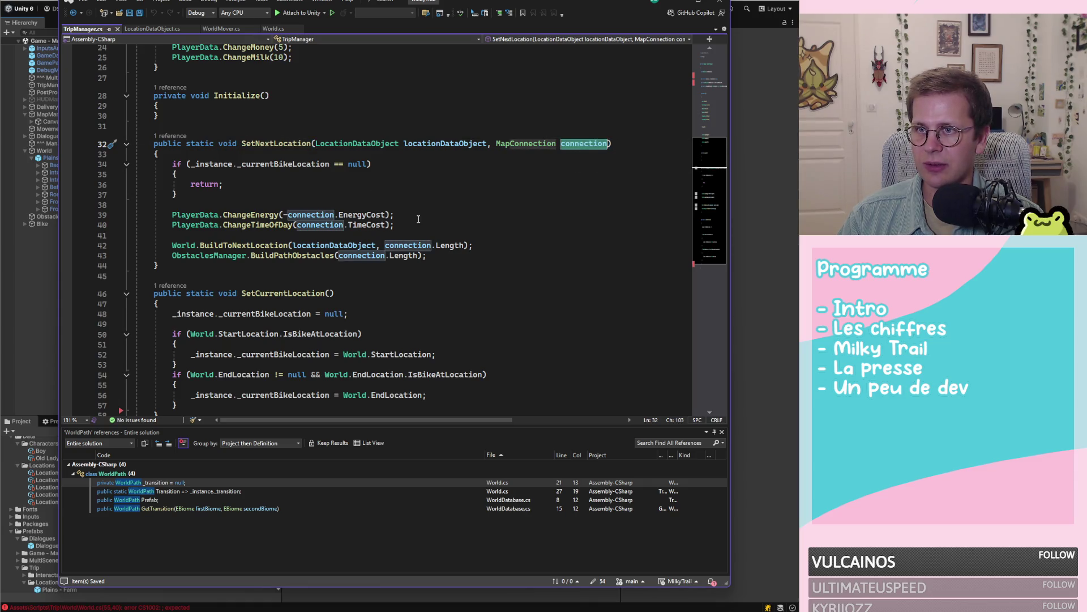
Step: Go to BuildToNextLocation's definition in World.cs and begin typing a GameObject parameter after the first one
double_click(244, 245)
click(385, 246)
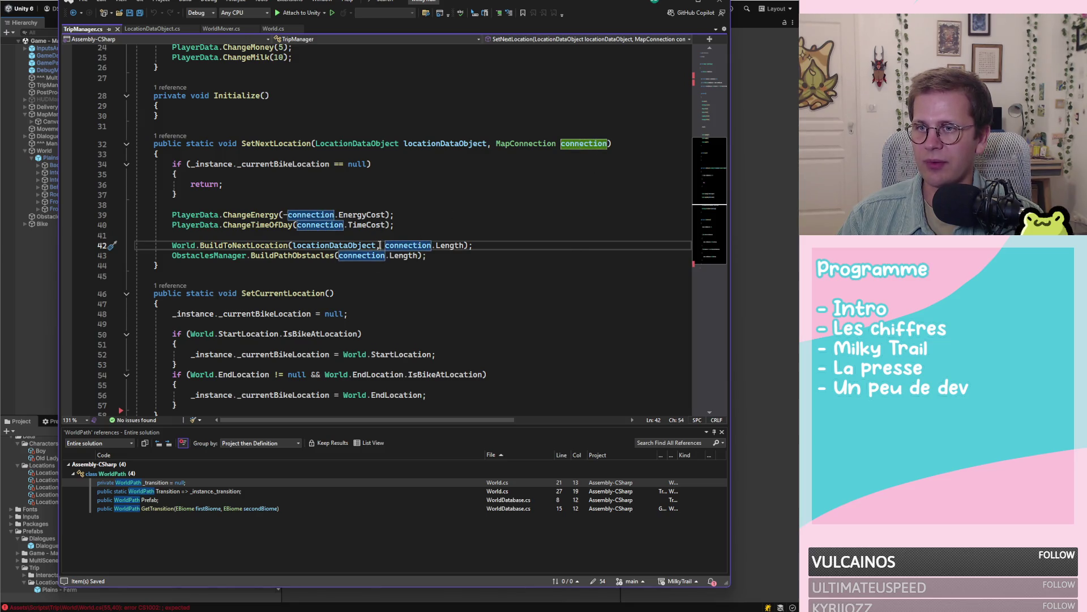
double_click(244, 246)
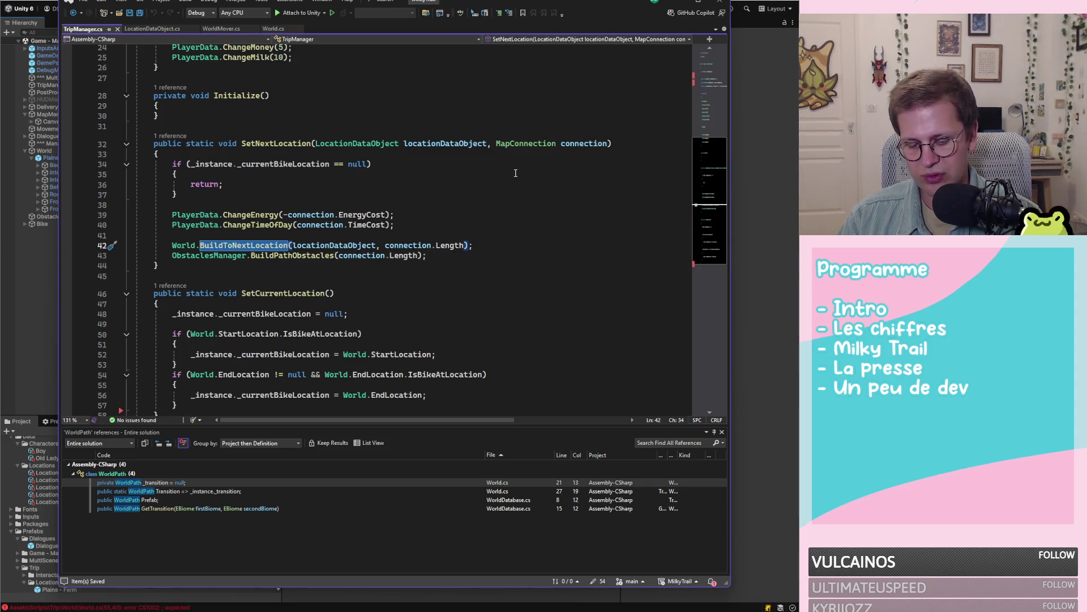
key(F12)
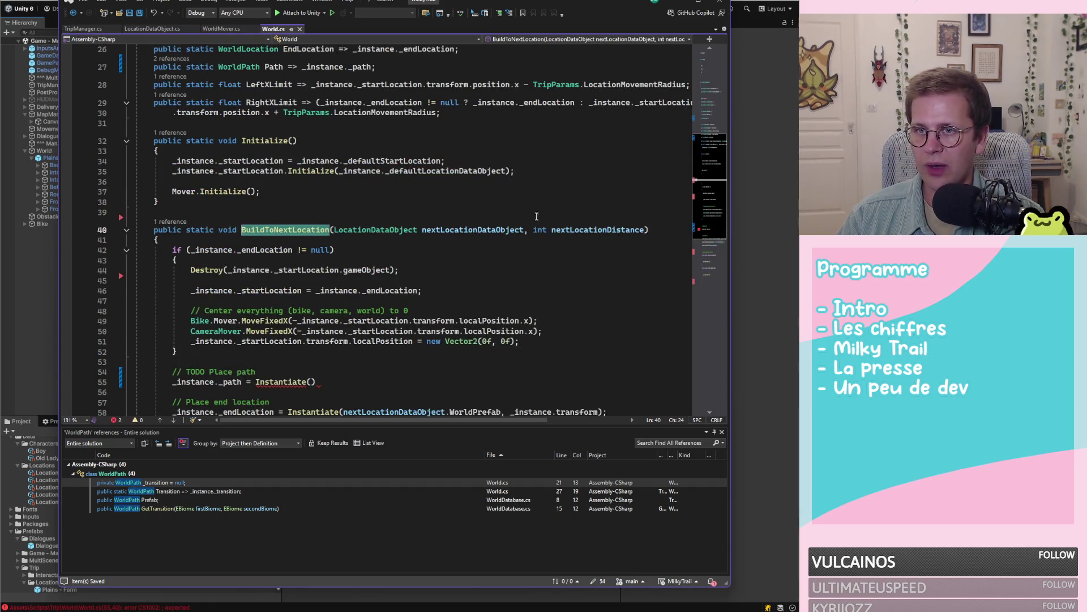
click(528, 229)
text(,)
text( Gameo)
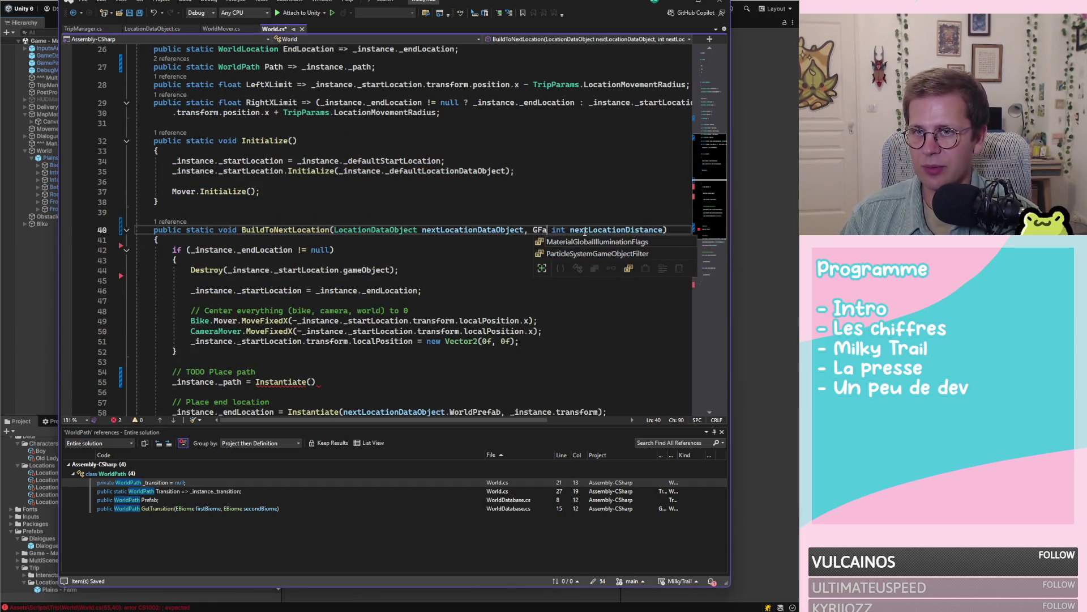